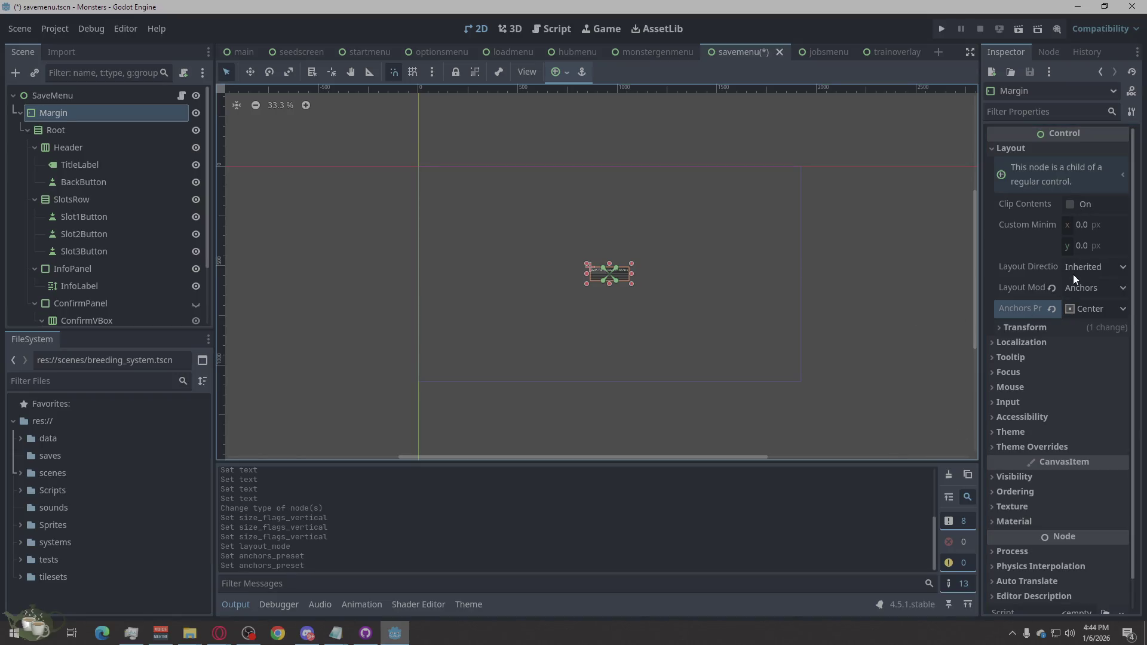
Set the Margin node's Custom Minimum Size to 900 × 520 px.
click(1082, 224)
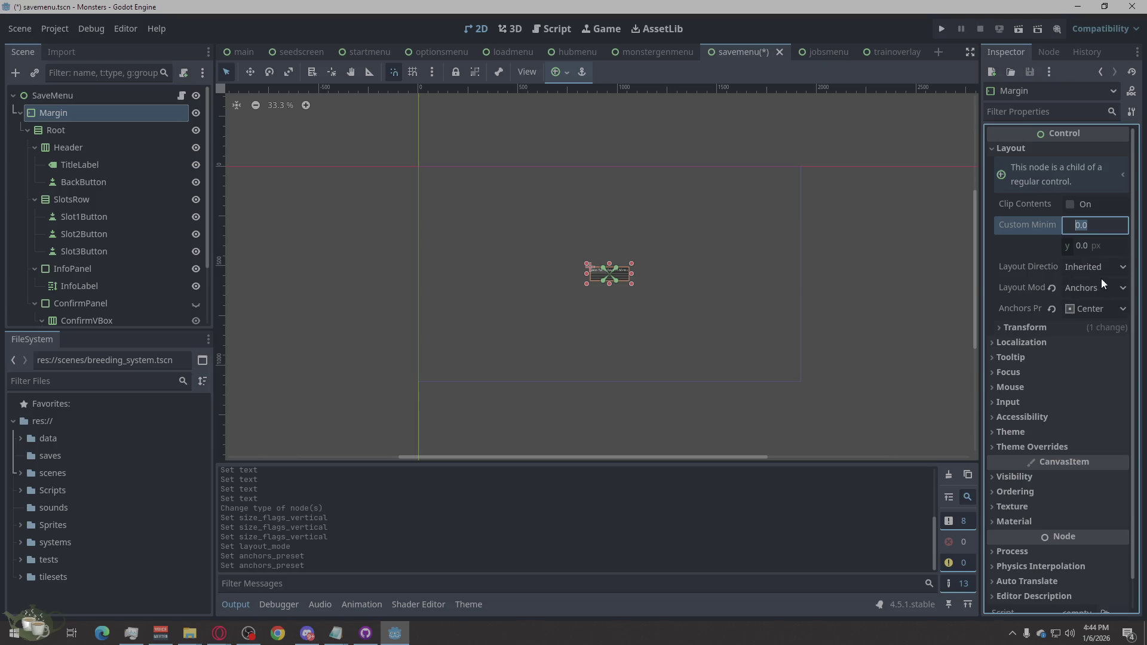
text(900)
click(1085, 245)
text(520)
key(Return)
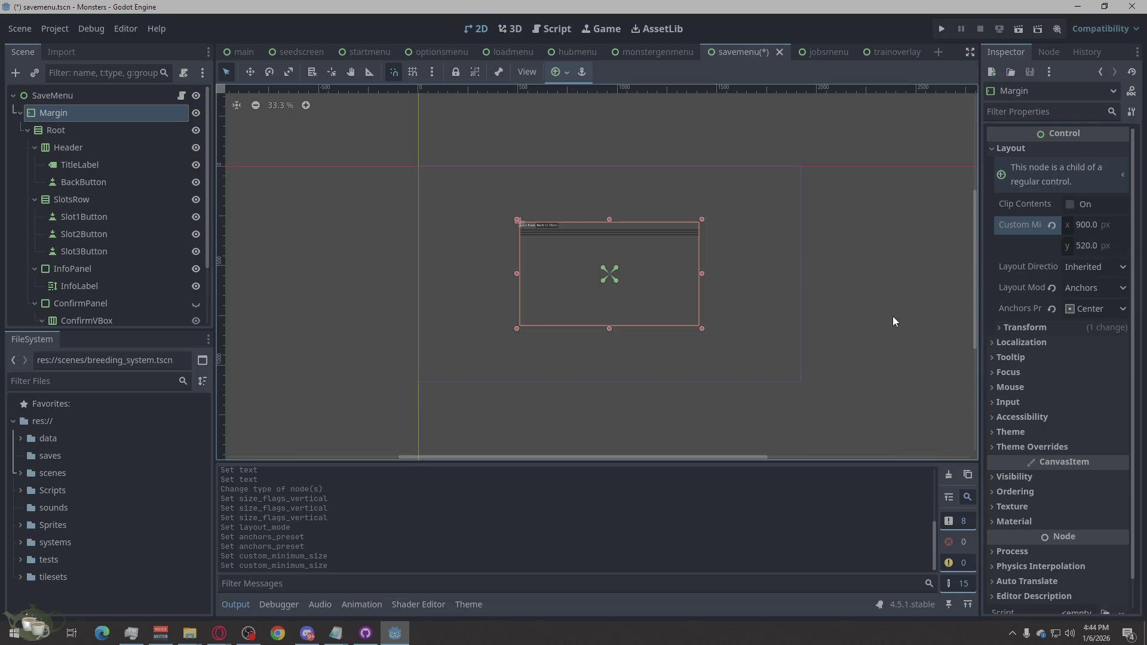
scroll(546, 254, up, 1)
scroll(591, 277, up, 2)
scroll(593, 278, down, 2)
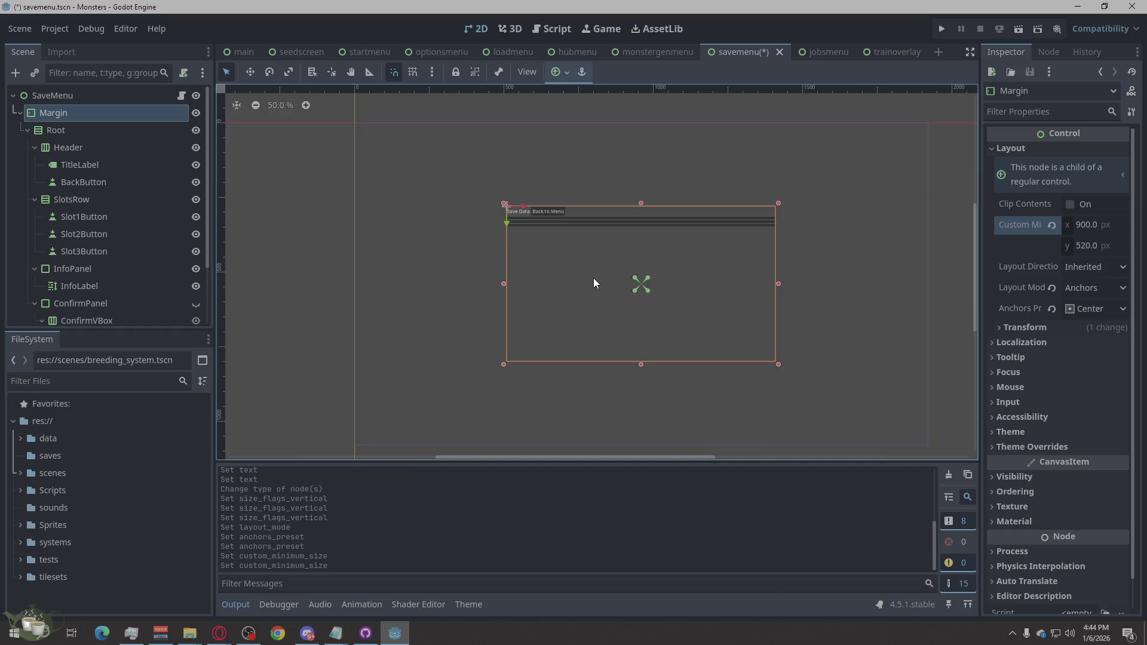
Enable Horizontal Expand on TitleLabel's container sizing so the title stretches across the header.
click(80, 132)
click(78, 149)
click(77, 166)
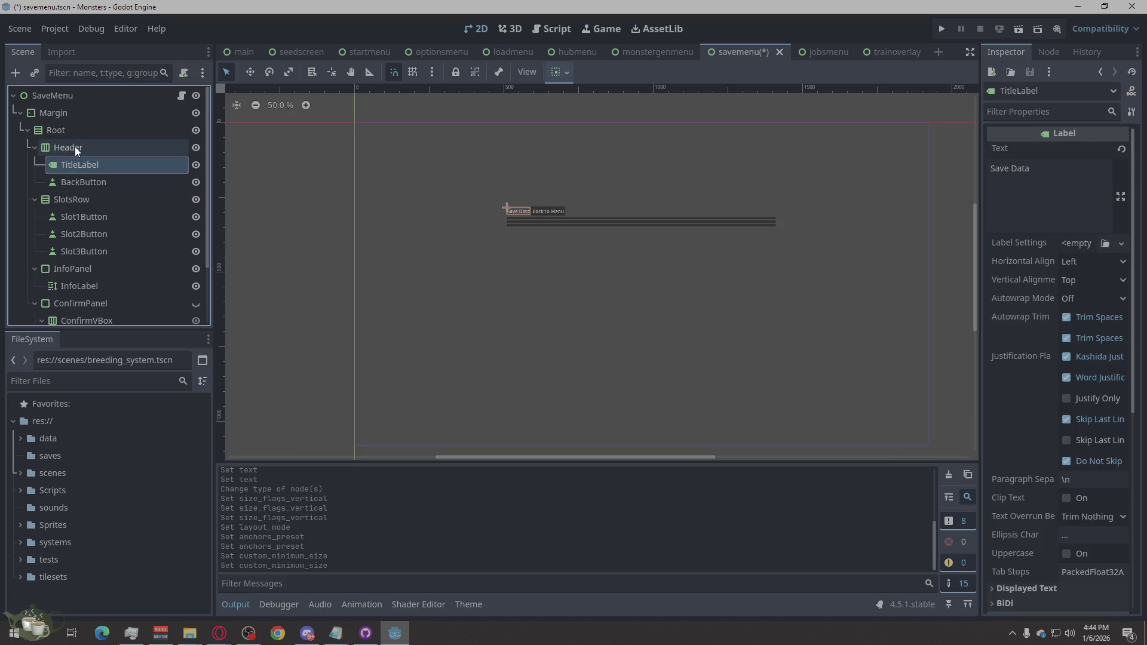
click(74, 147)
click(84, 169)
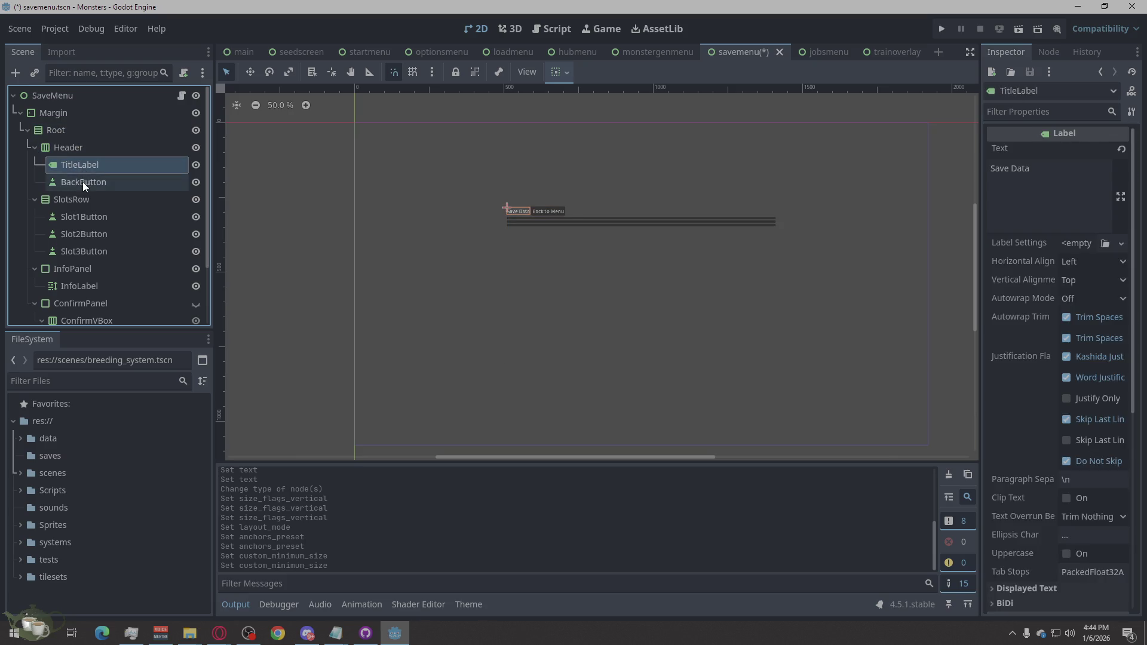
click(83, 181)
click(134, 164)
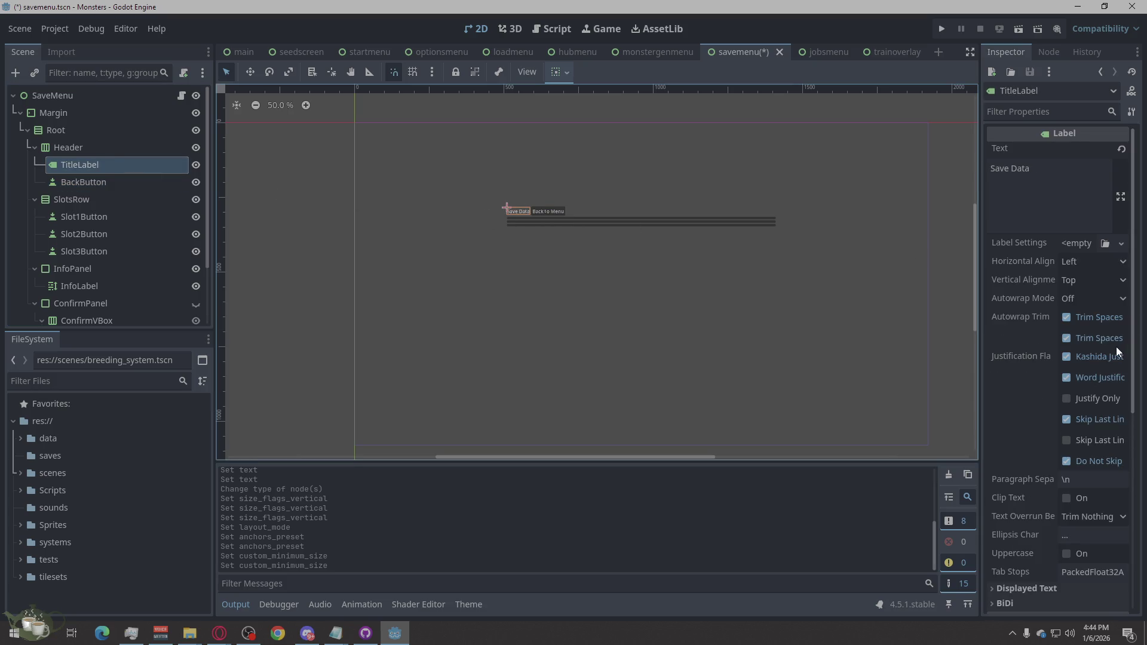
scroll(1093, 400, down, 5)
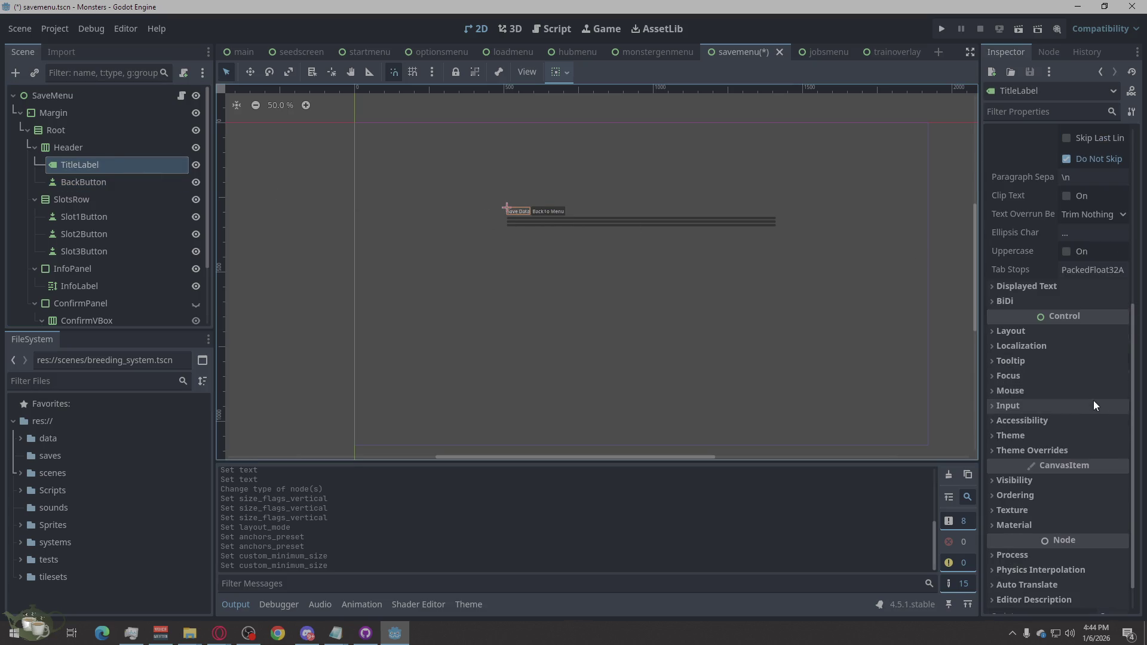
click(1004, 331)
click(1014, 506)
click(1088, 539)
Enable Vertical Expand on Slot1Button's container sizing.
click(733, 349)
click(601, 282)
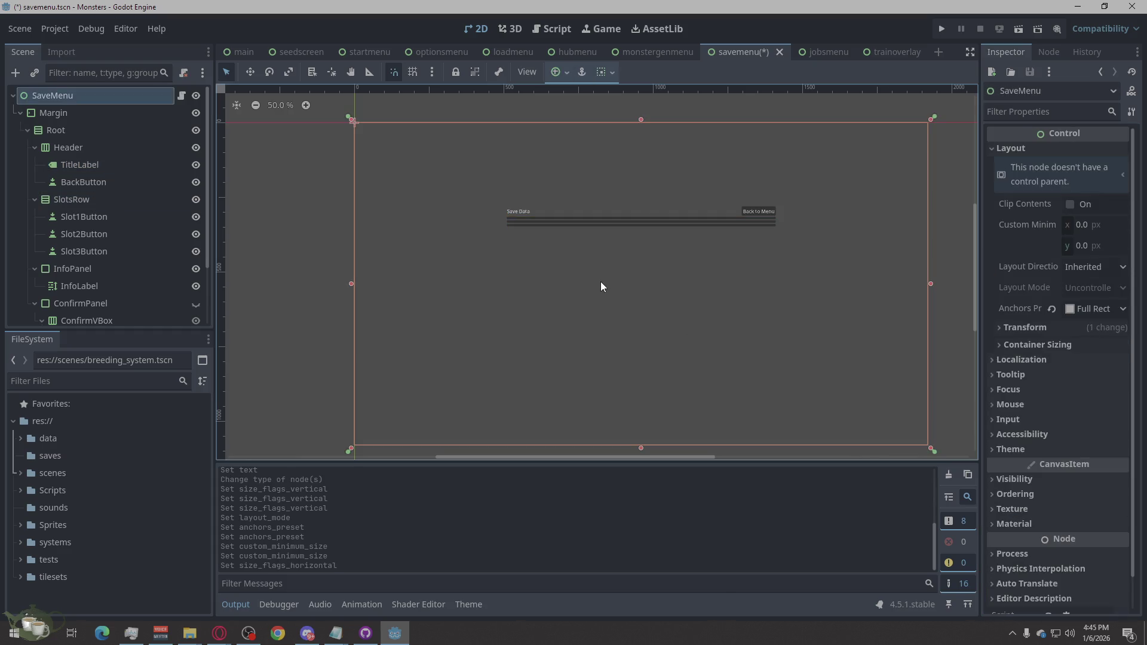
click(107, 217)
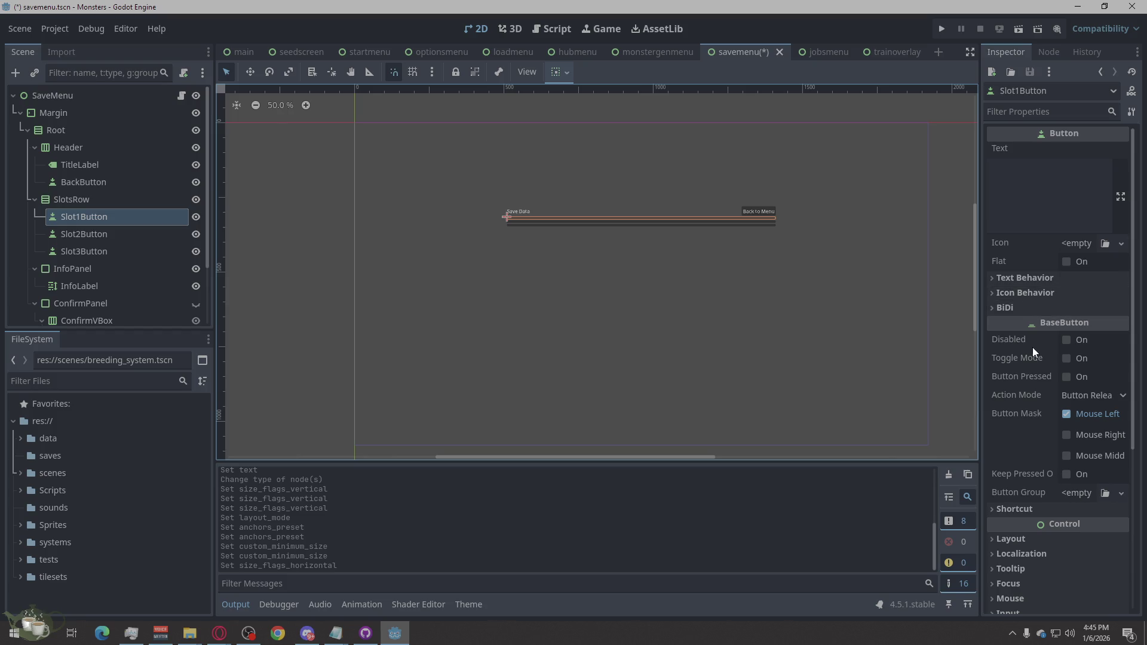
scroll(1019, 435, down, 3)
click(1012, 413)
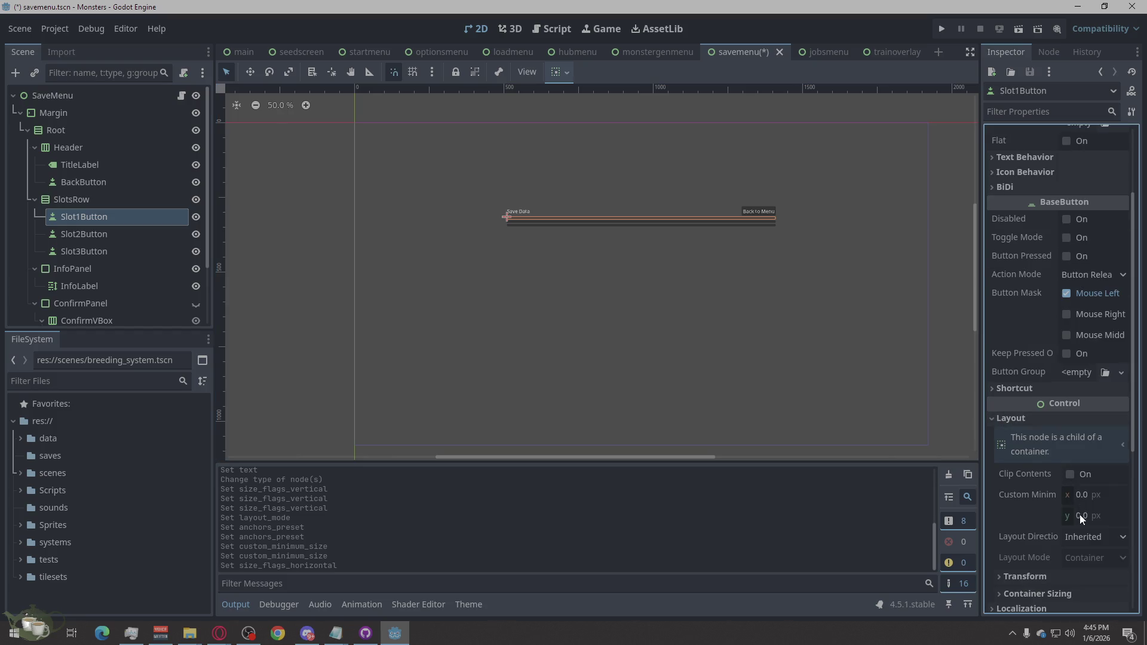
scroll(1020, 490, down, 5)
click(1010, 412)
click(1073, 471)
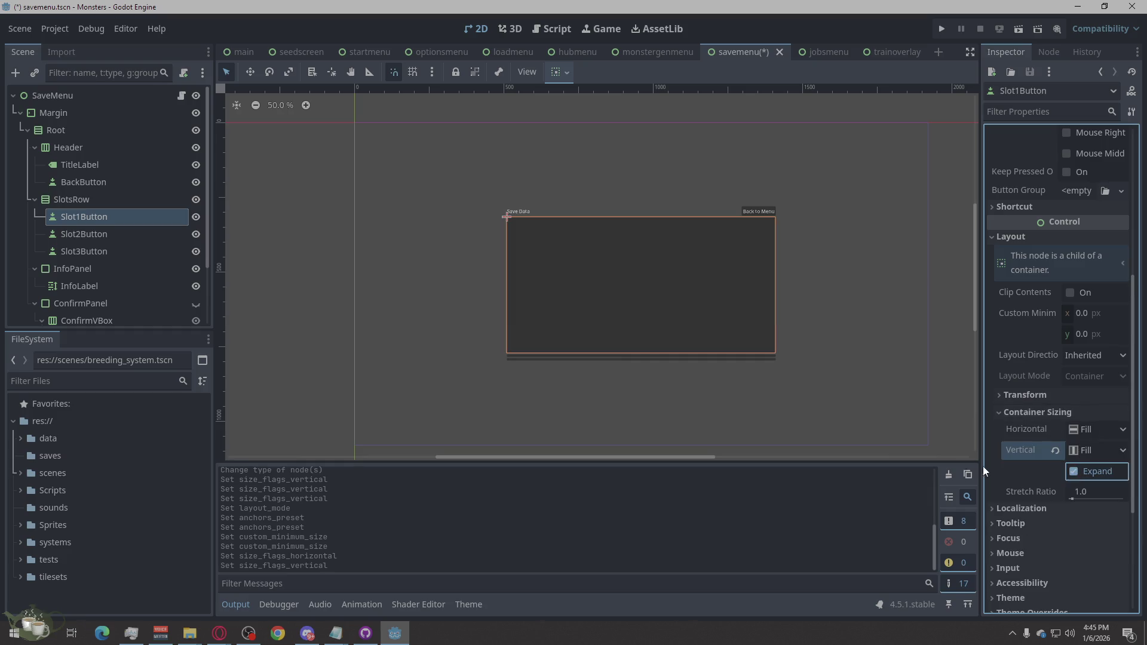
Enable Vertical Expand on Slot2Button and Slot3Button as well.
click(95, 236)
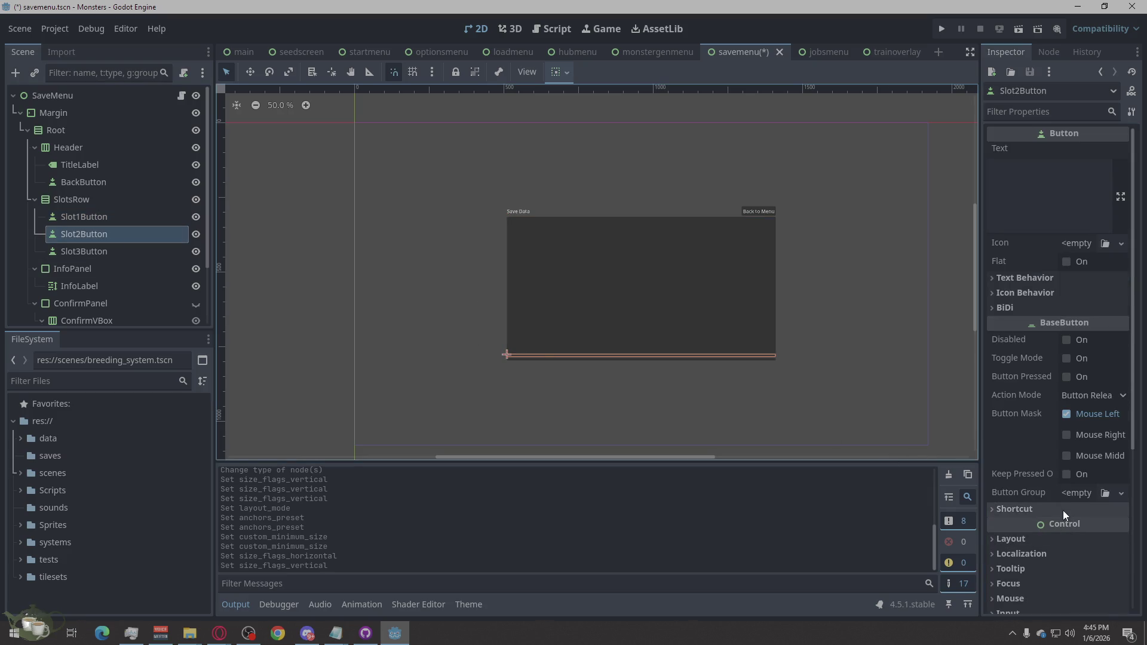
click(1016, 538)
scroll(1052, 478, down, 8)
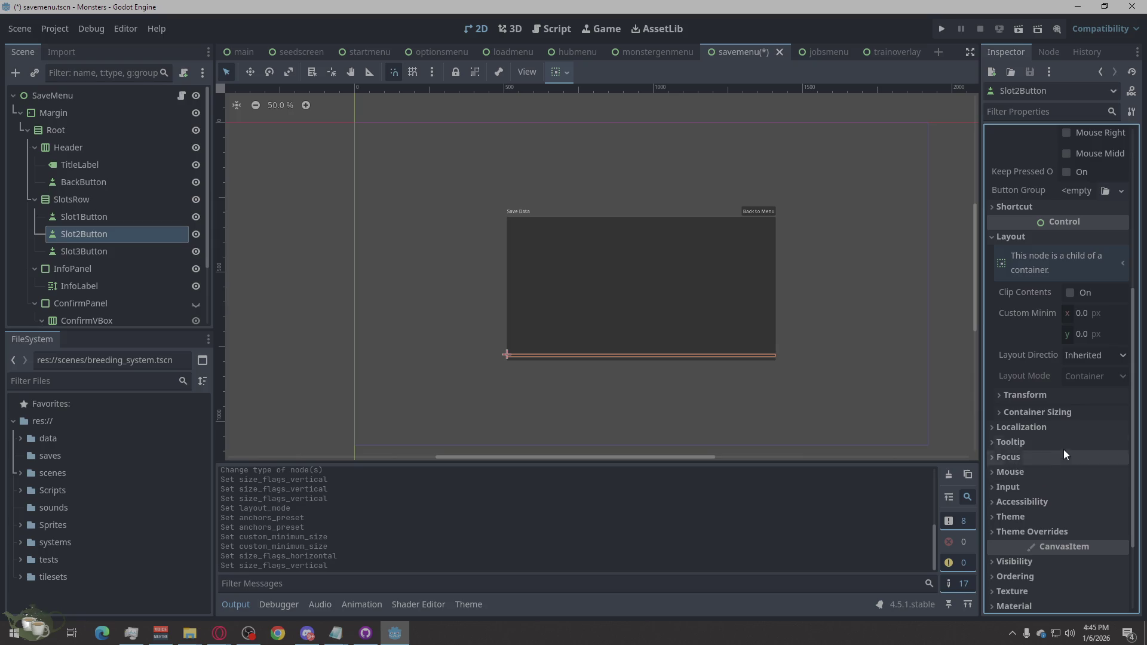
click(1014, 413)
click(1097, 466)
click(120, 252)
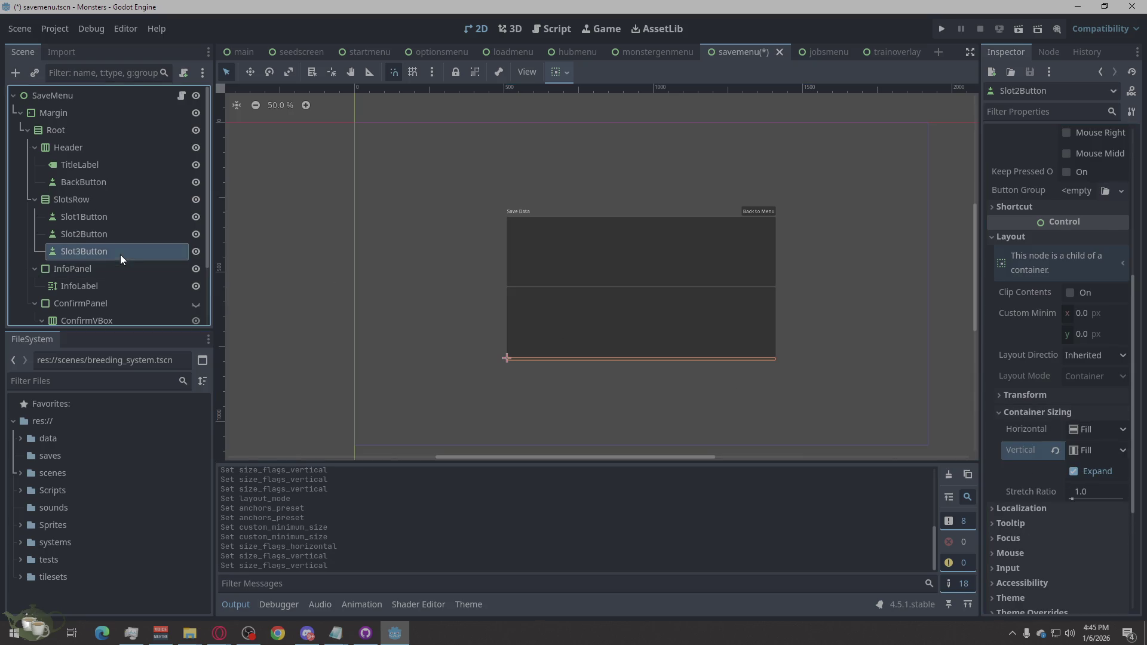
scroll(1047, 475, down, 3)
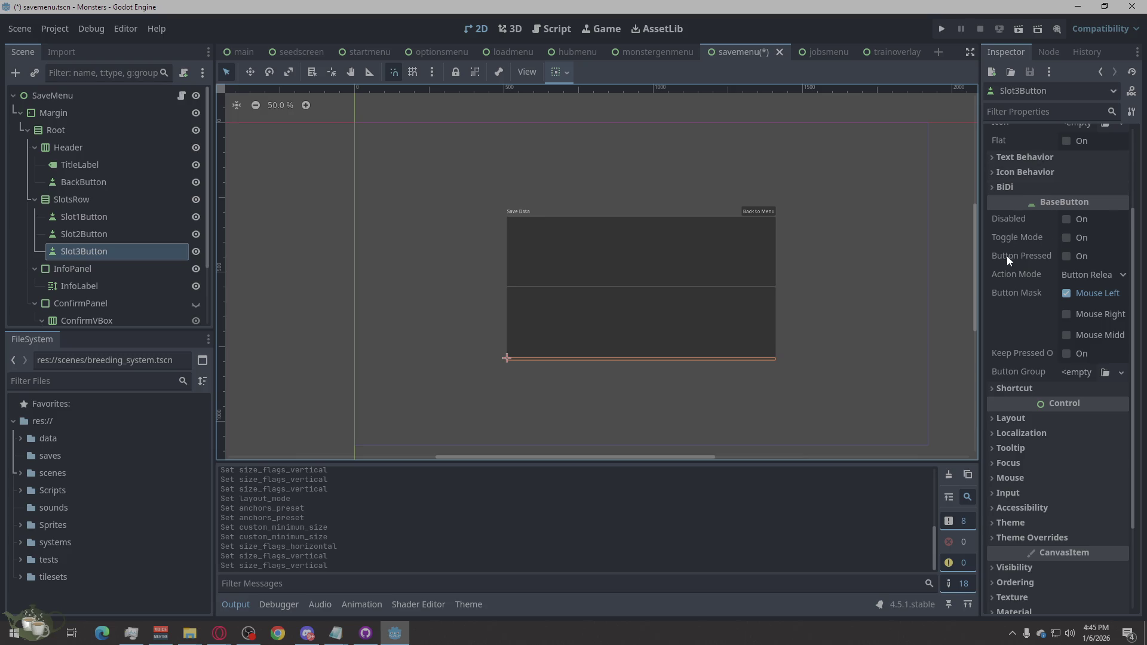
click(1007, 418)
scroll(1068, 462, down, 3)
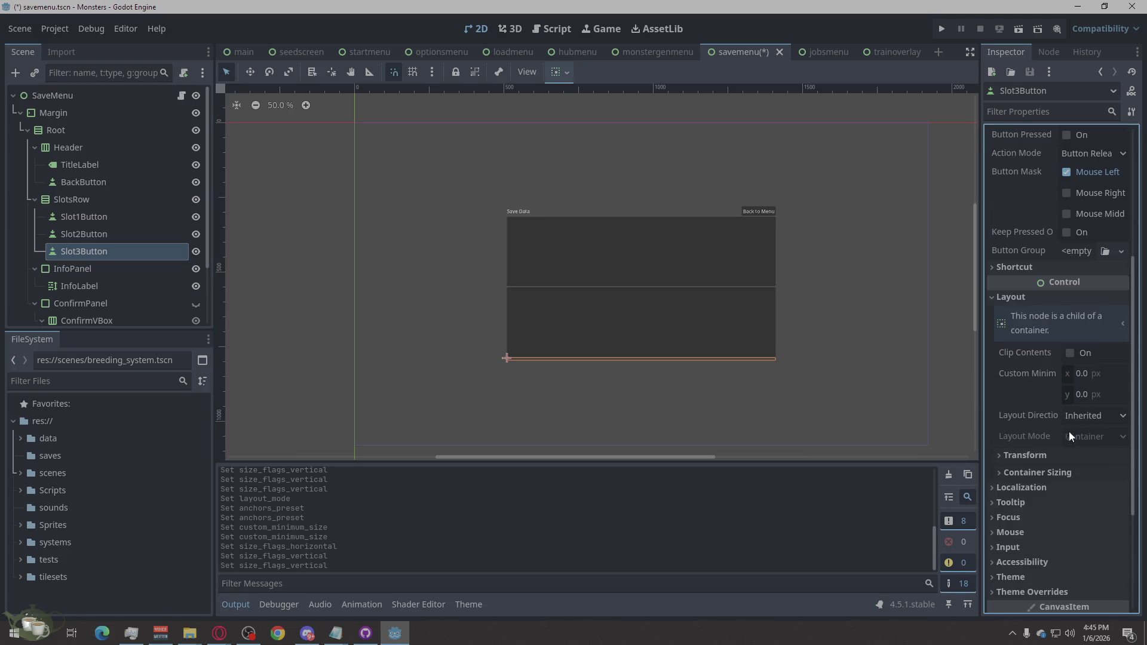
click(1034, 473)
click(1099, 528)
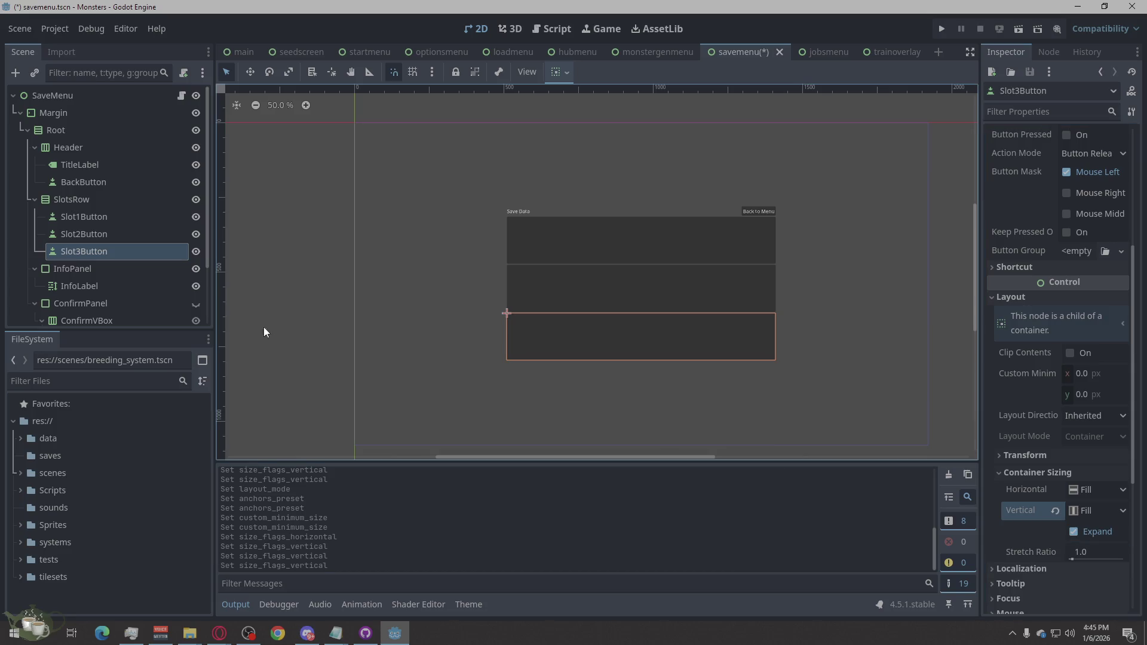
click(88, 283)
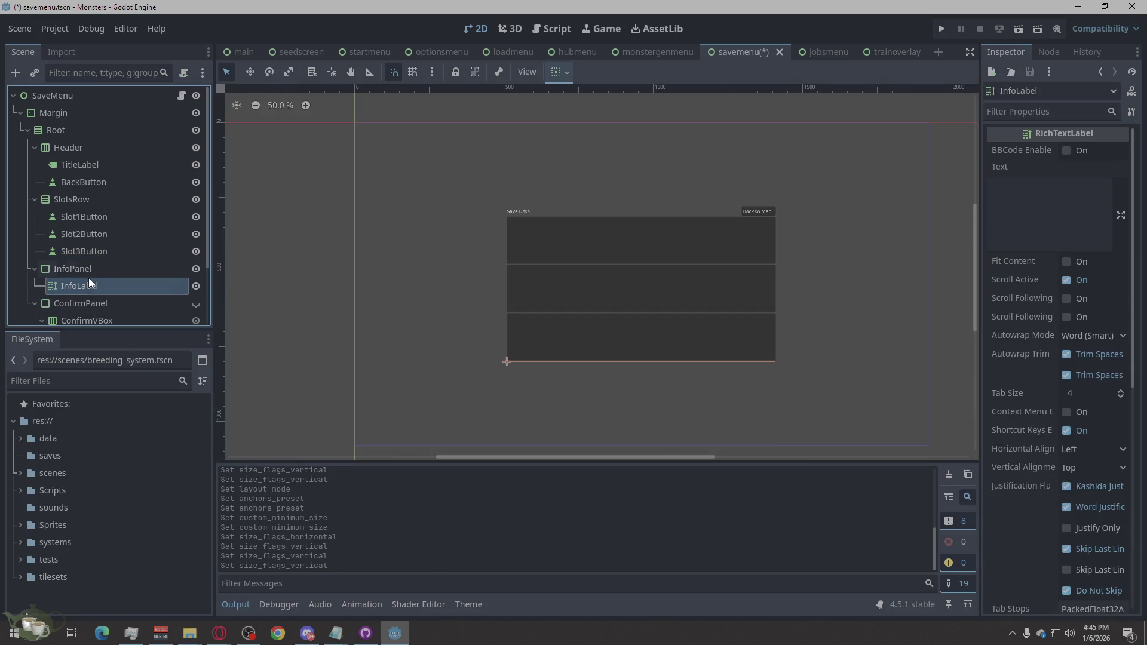
Look over InfoLabel's Layout > Container Sizing options.
scroll(124, 257, down, 1)
scroll(124, 257, down, 2)
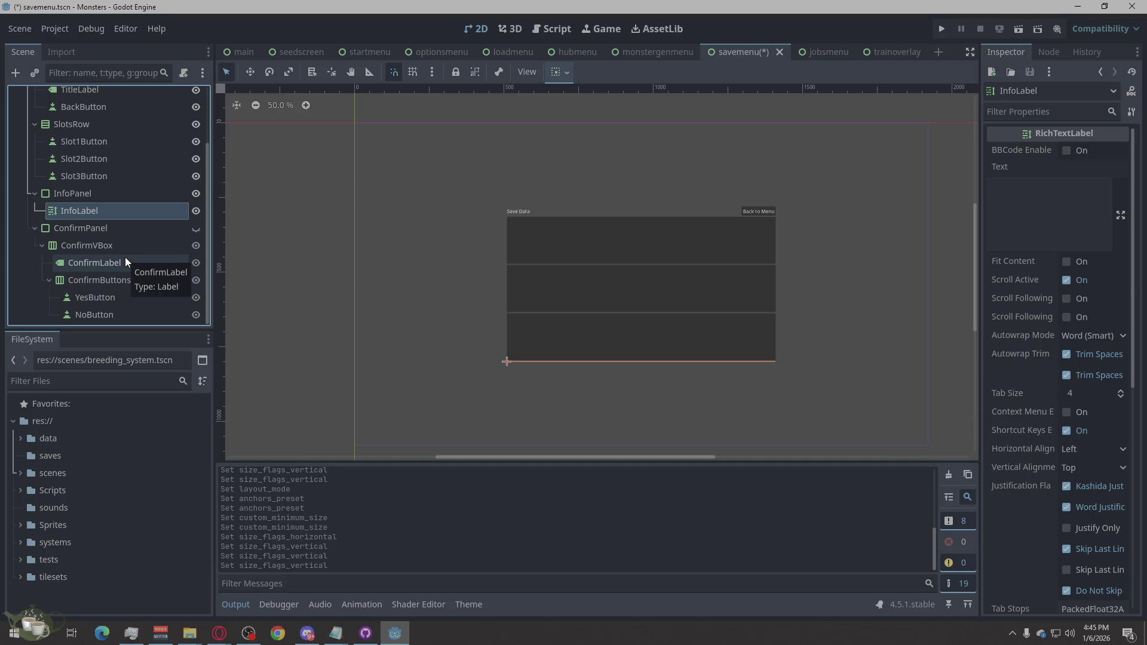
scroll(1103, 519, down, 8)
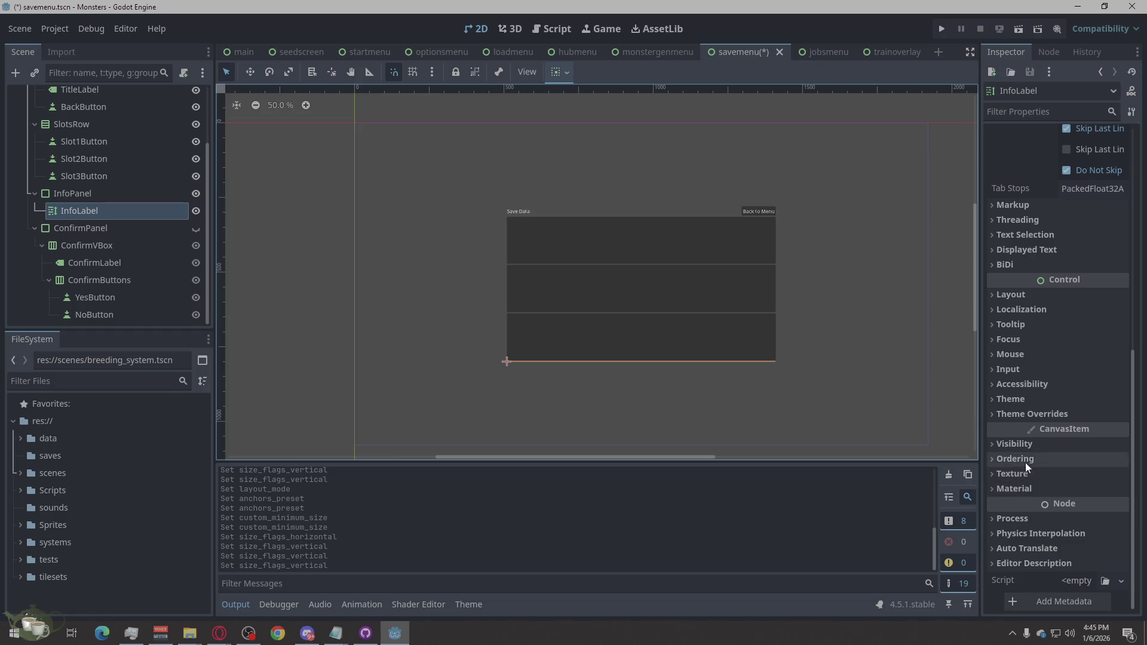
click(1002, 298)
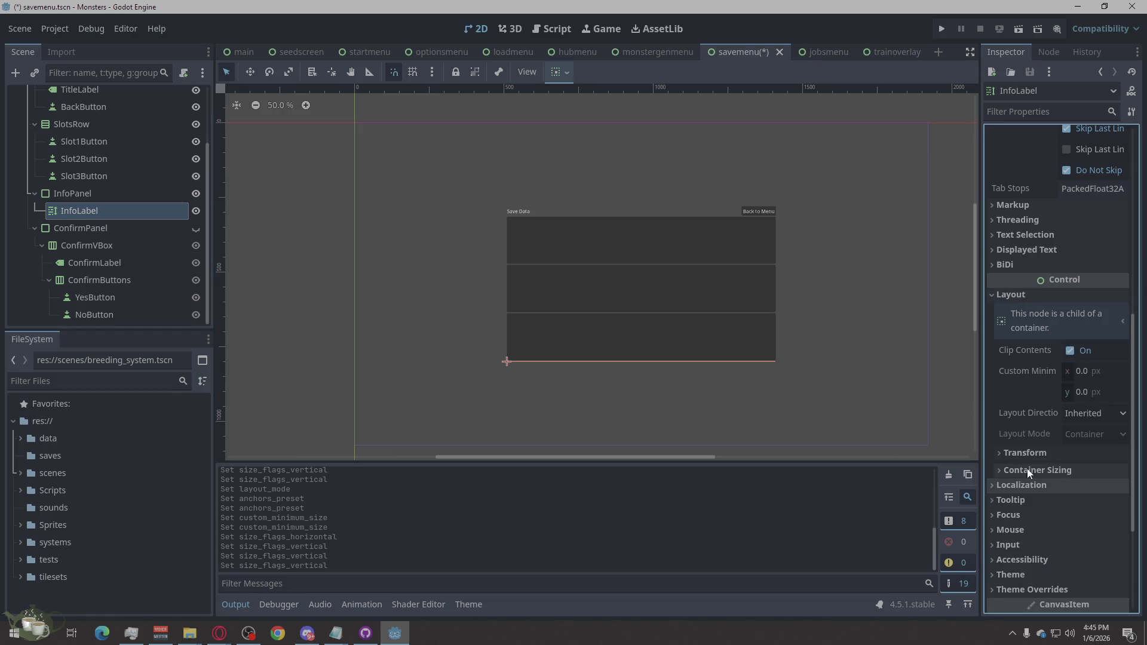
click(1055, 471)
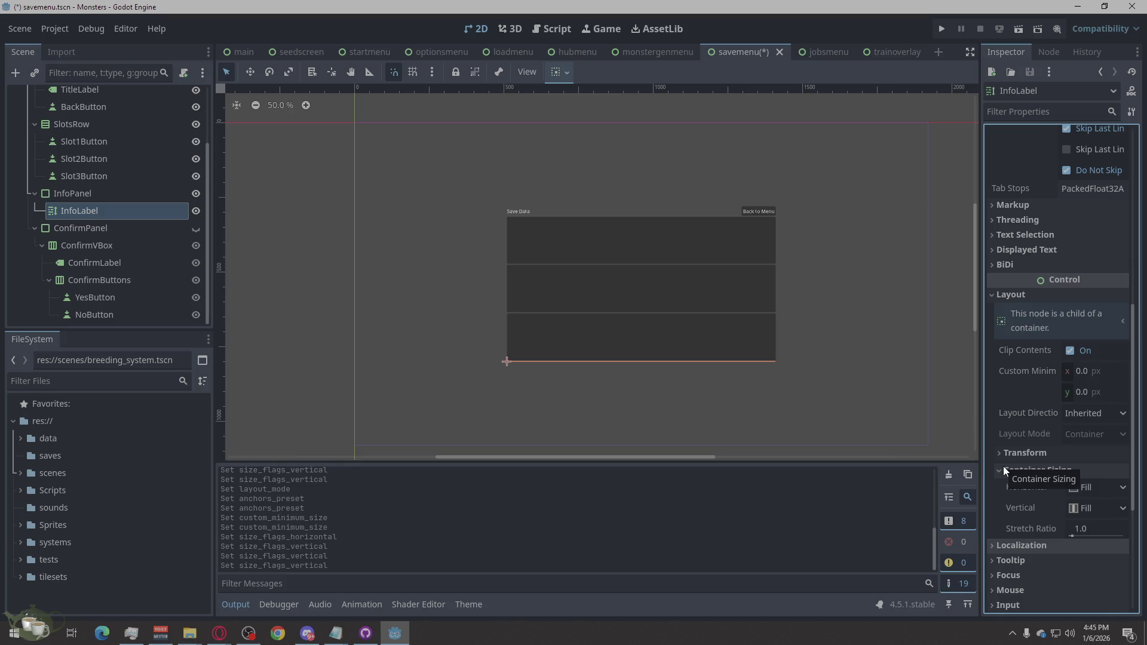
scroll(1004, 463, up, 3)
scroll(1007, 456, down, 4)
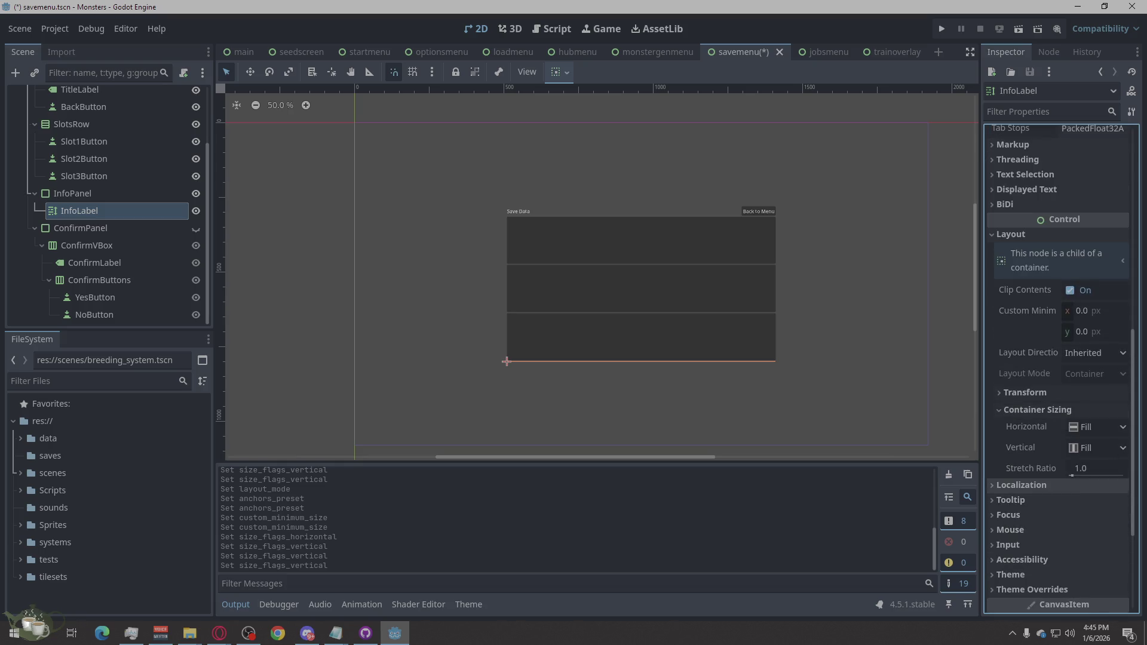
Turn on Vertical Expand for InfoPanel so it fills the space below the slots.
click(80, 193)
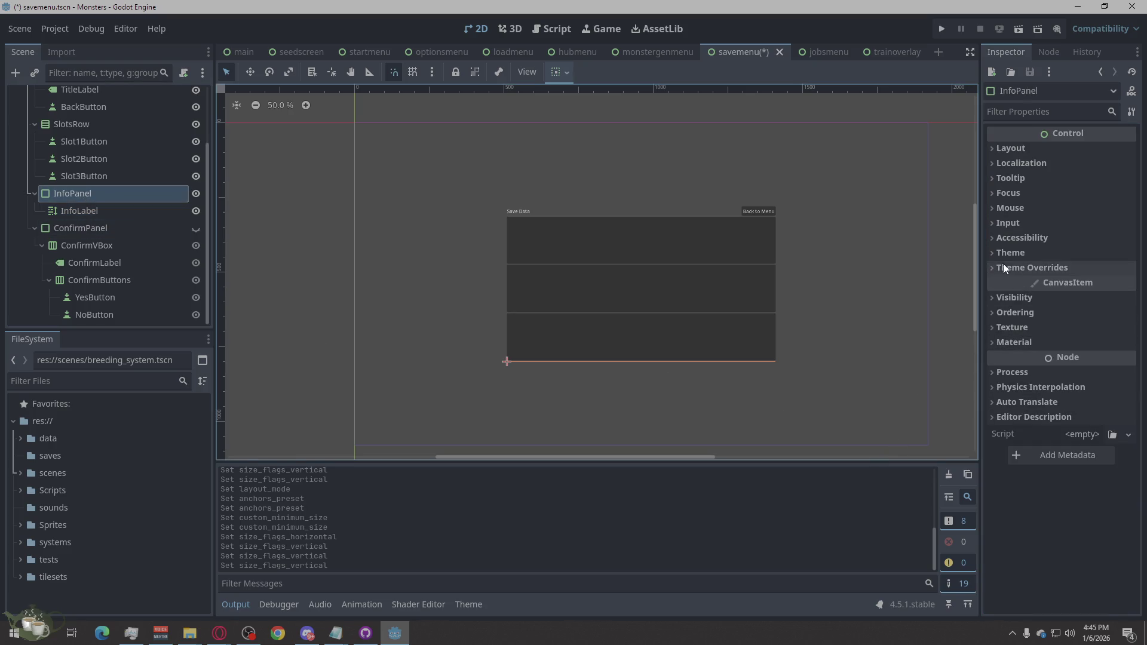
click(1006, 149)
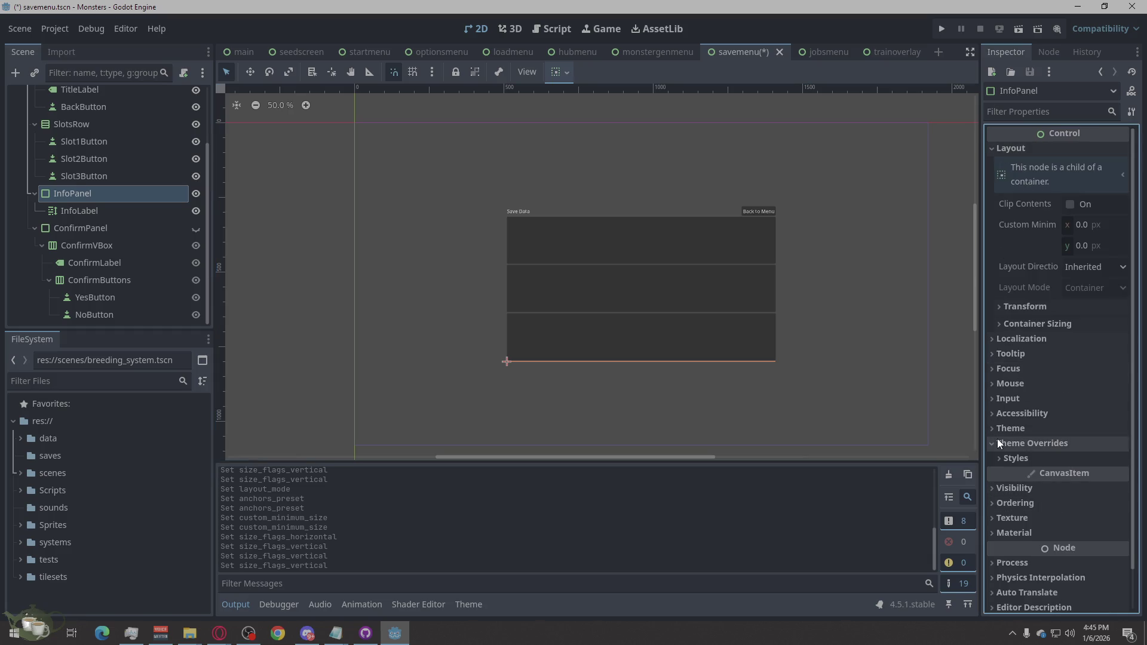
click(1013, 339)
click(1012, 340)
click(1053, 309)
click(1053, 308)
click(1054, 323)
click(1093, 383)
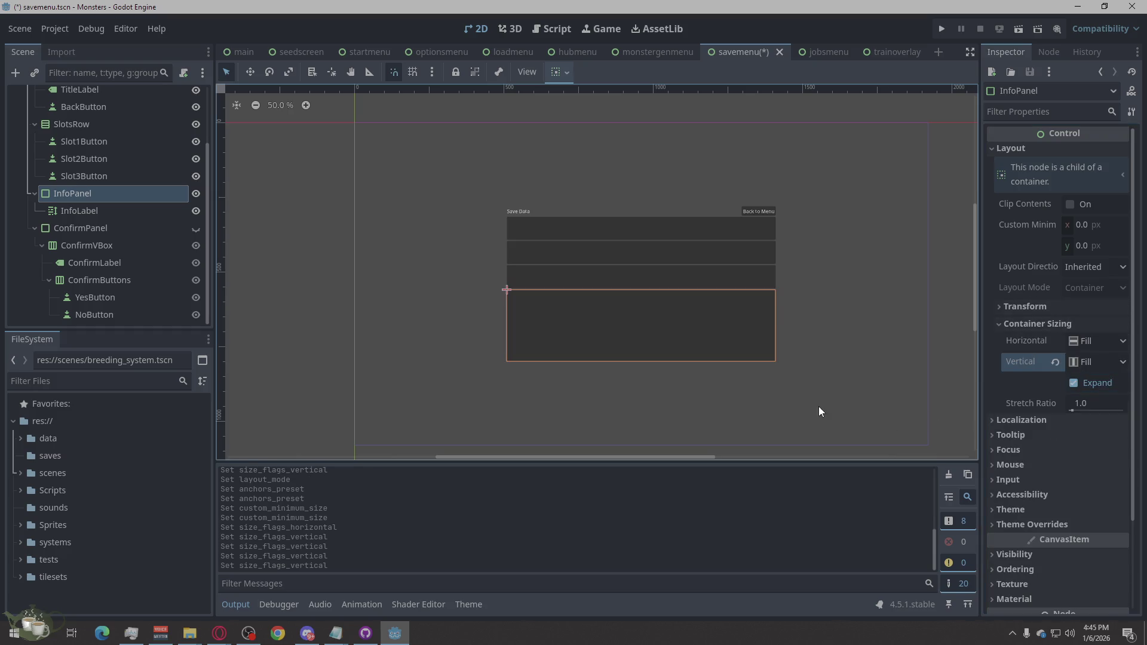
click(83, 229)
click(78, 243)
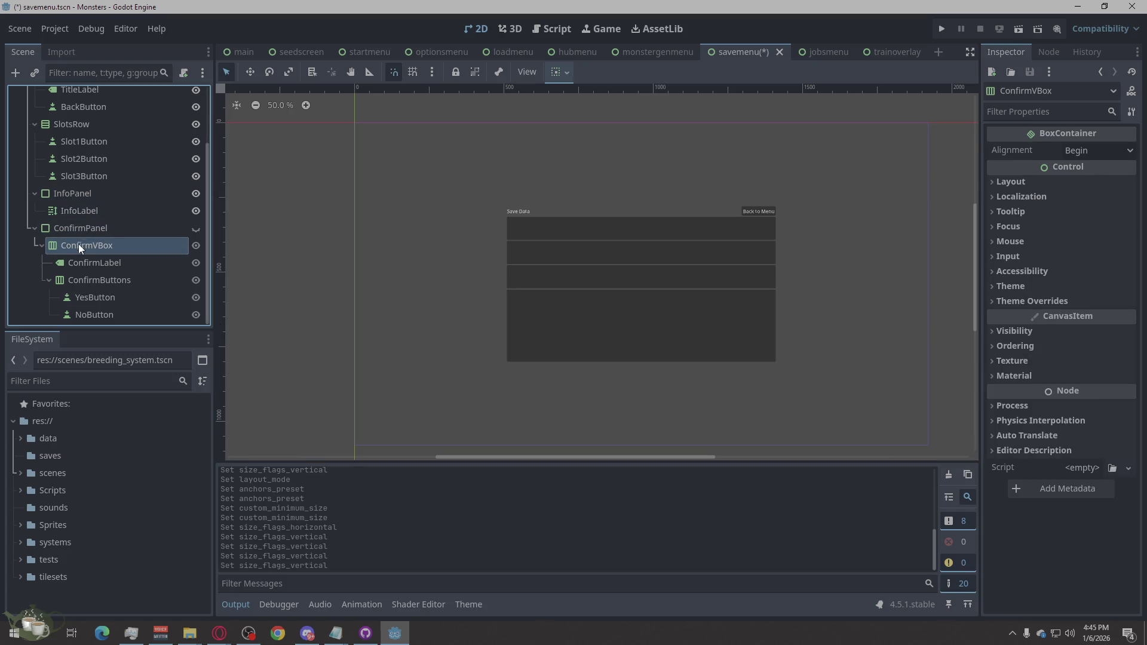
click(84, 263)
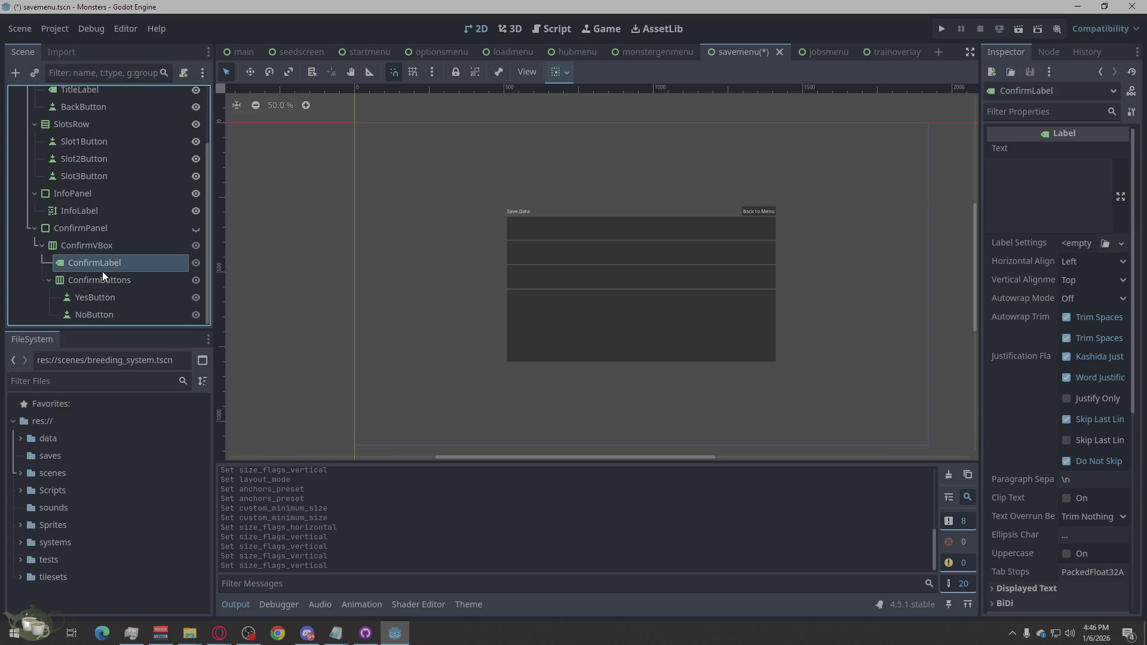
click(122, 315)
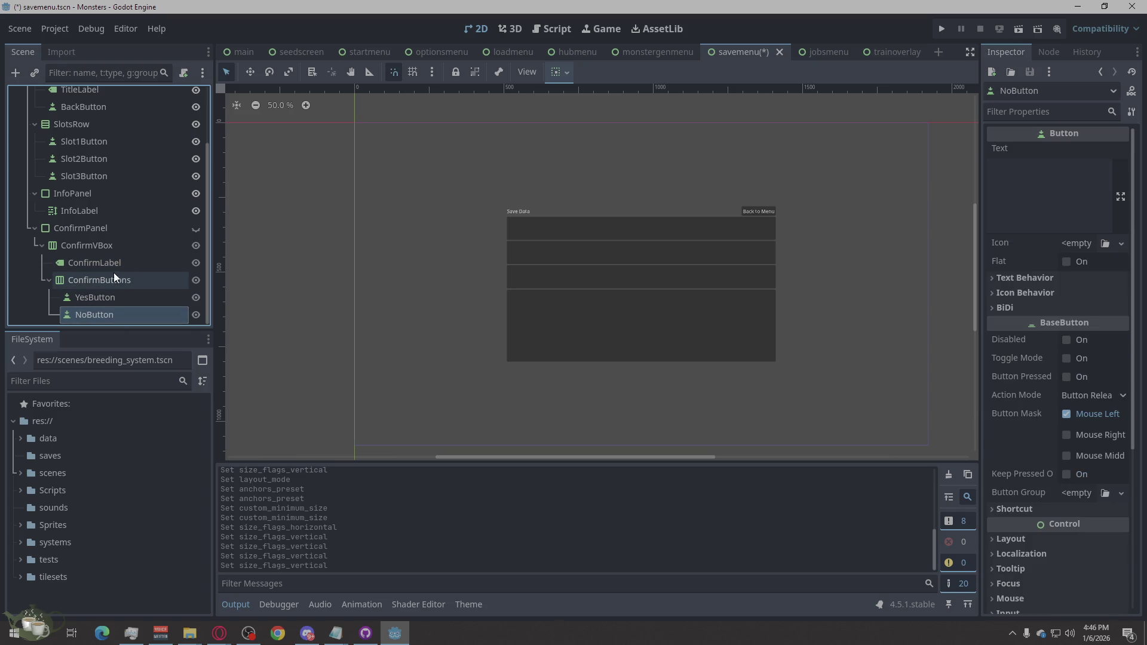
click(324, 283)
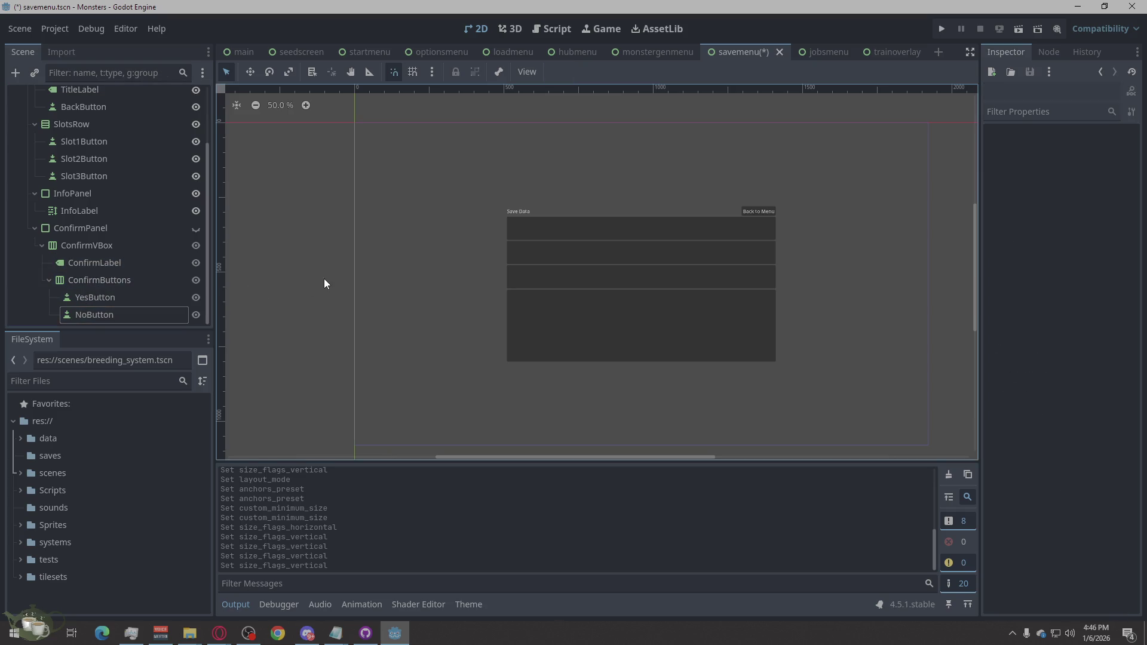
click(117, 280)
click(117, 243)
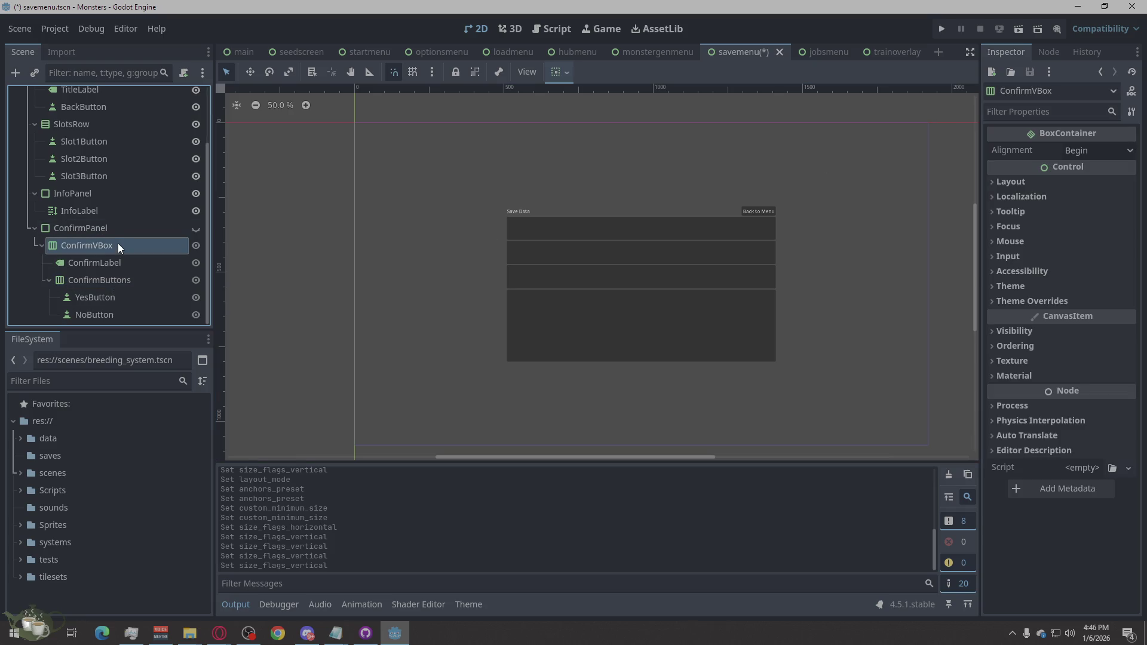
click(120, 229)
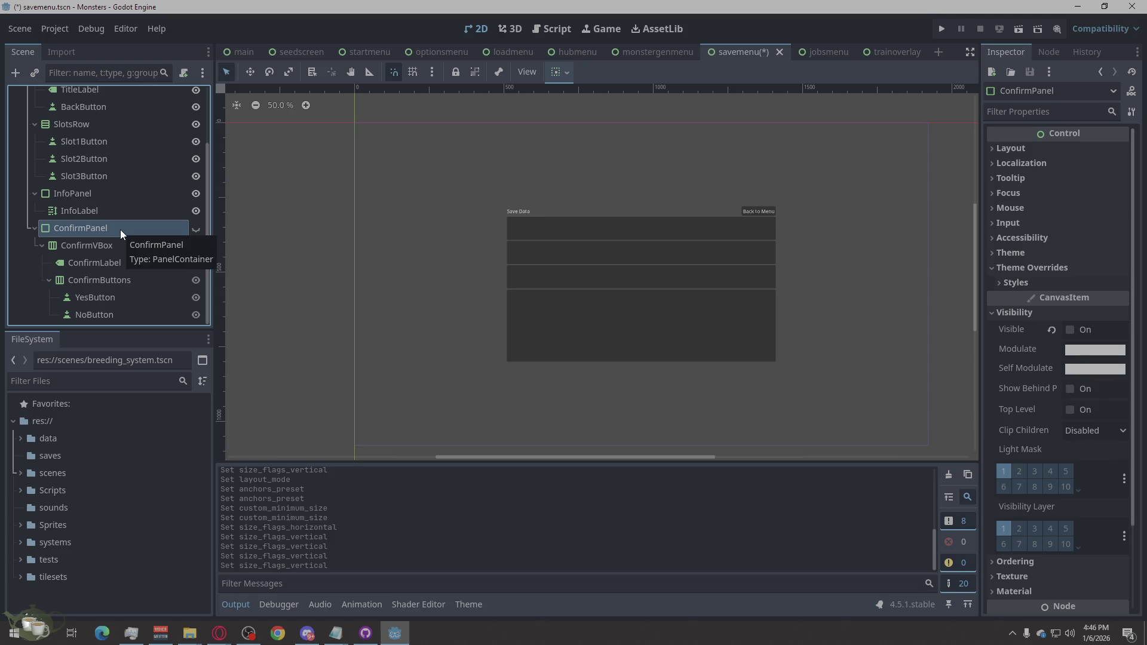
scroll(615, 377, down, 1)
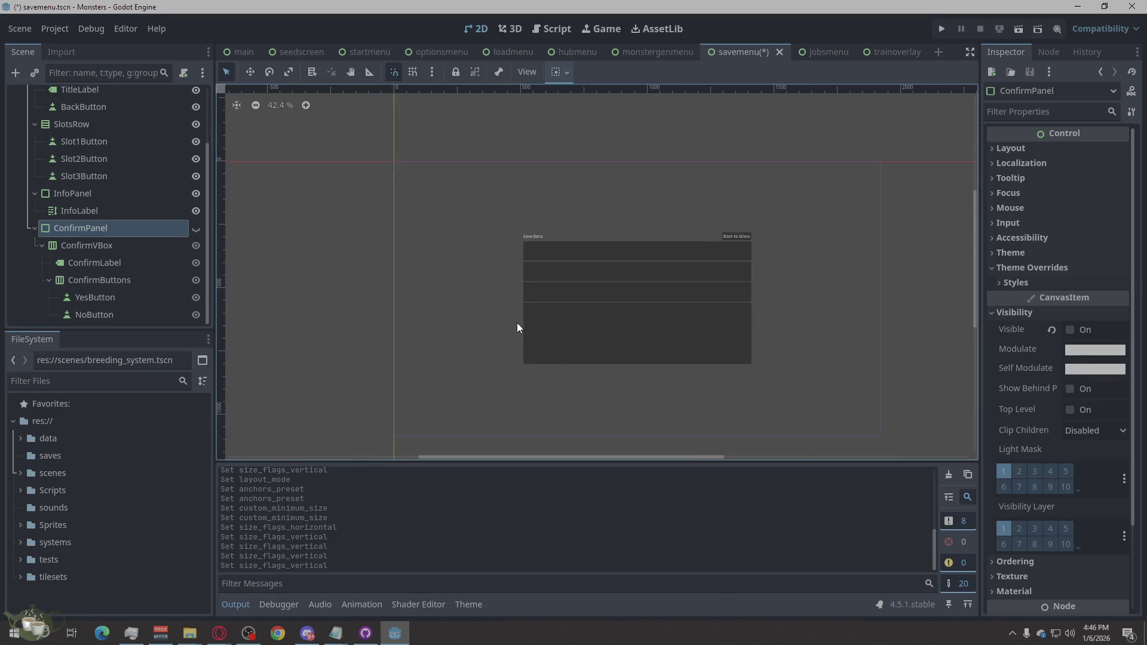
click(199, 227)
click(196, 228)
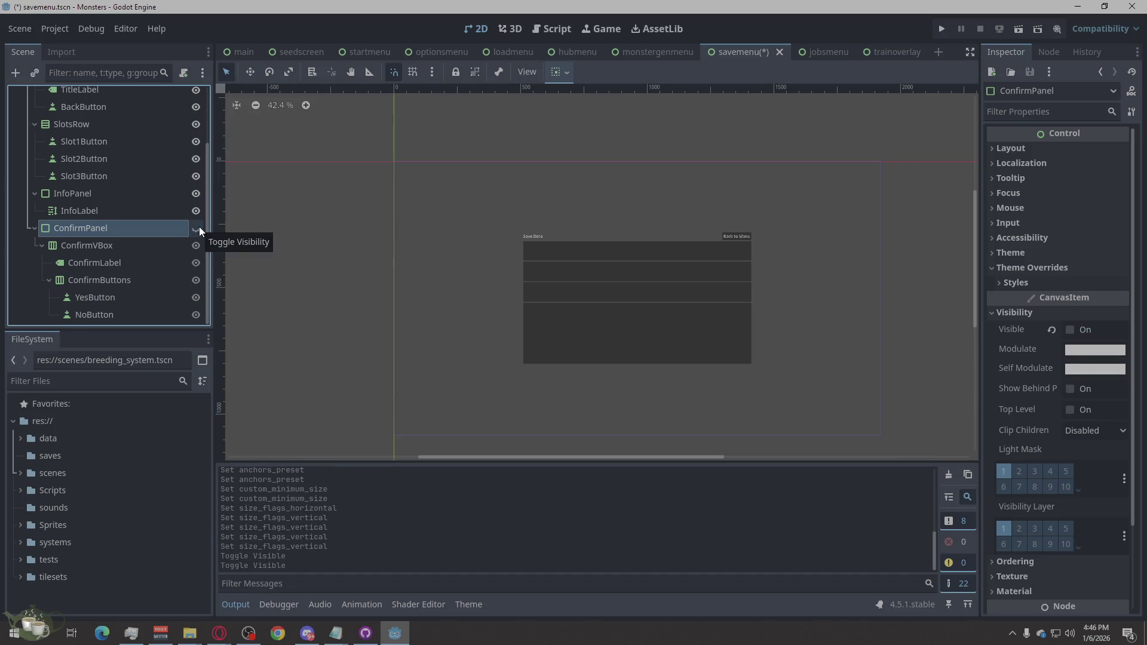
scroll(527, 357, up, 1)
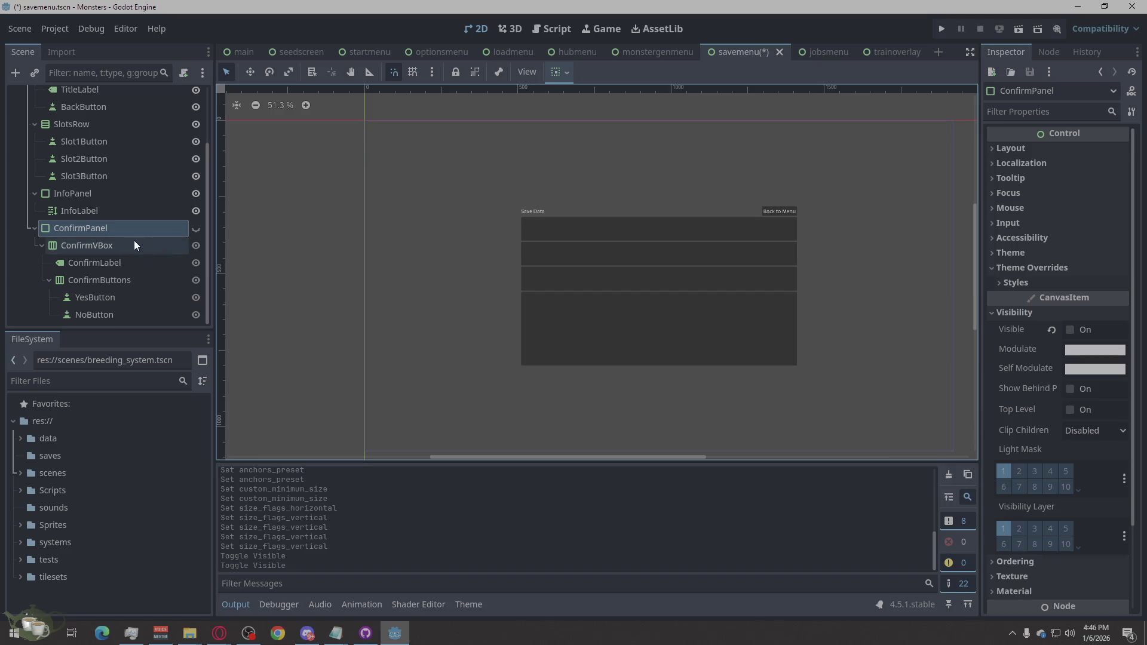
key(Down)
key(Down)
key(Down)
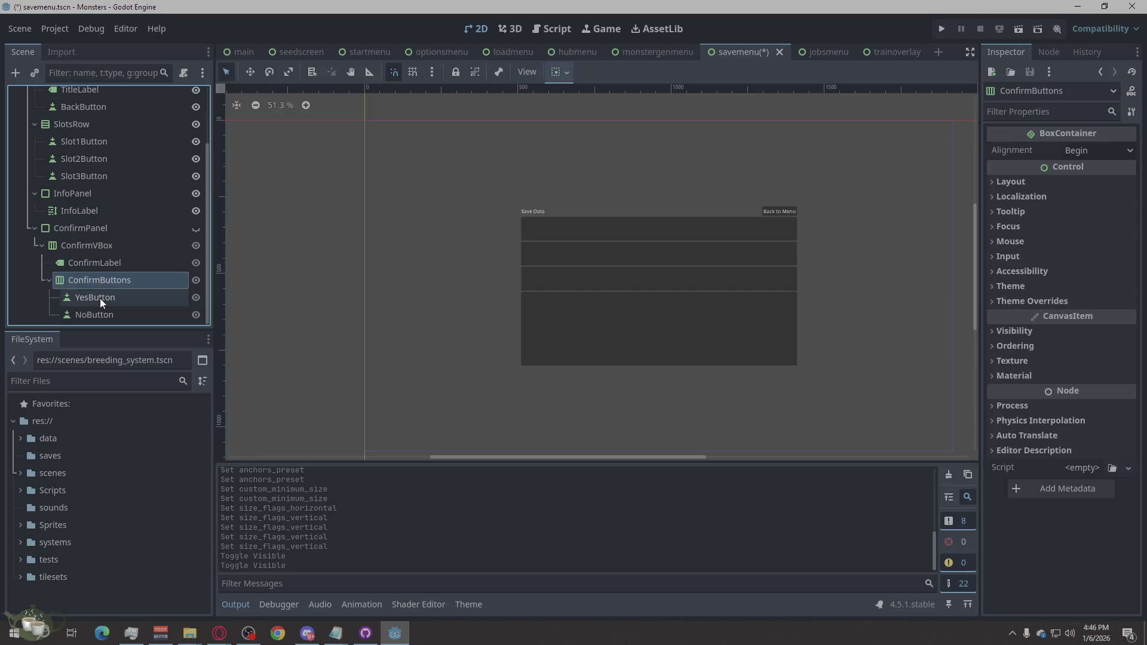
click(73, 232)
click(438, 324)
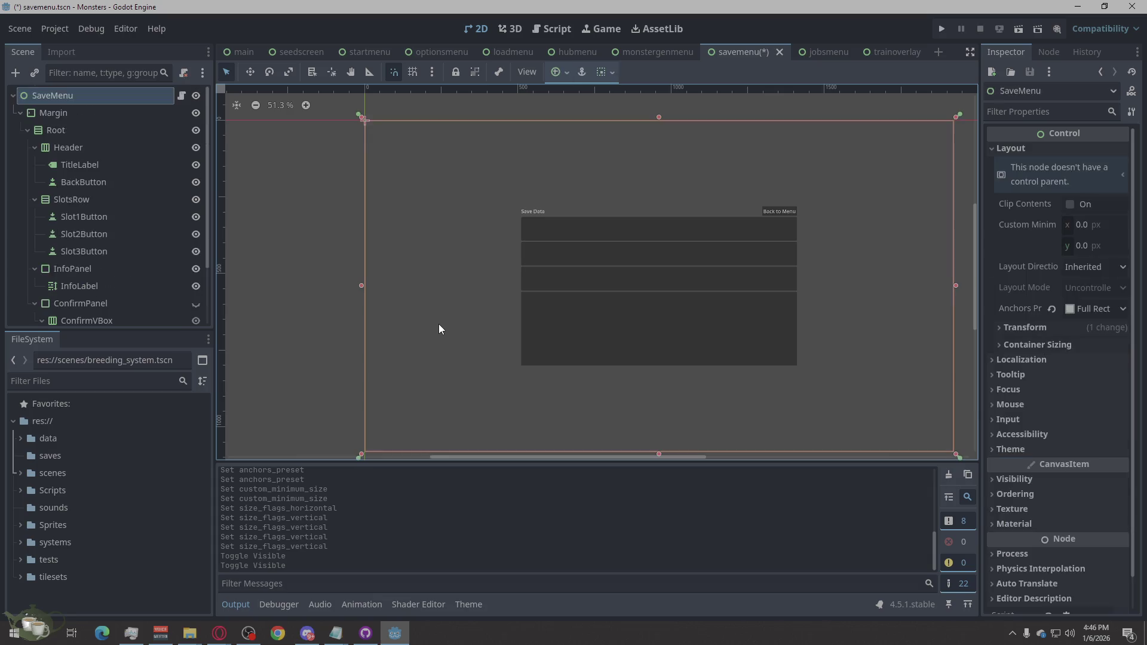
click(307, 284)
scroll(293, 294, down, 1)
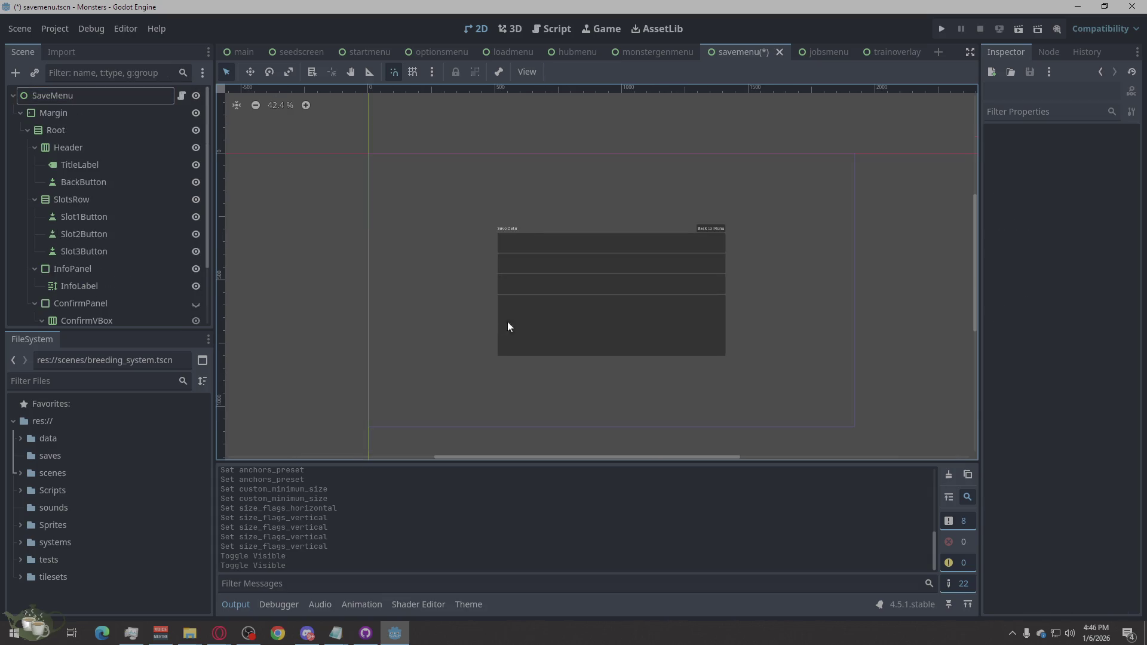
scroll(651, 338, up, 1)
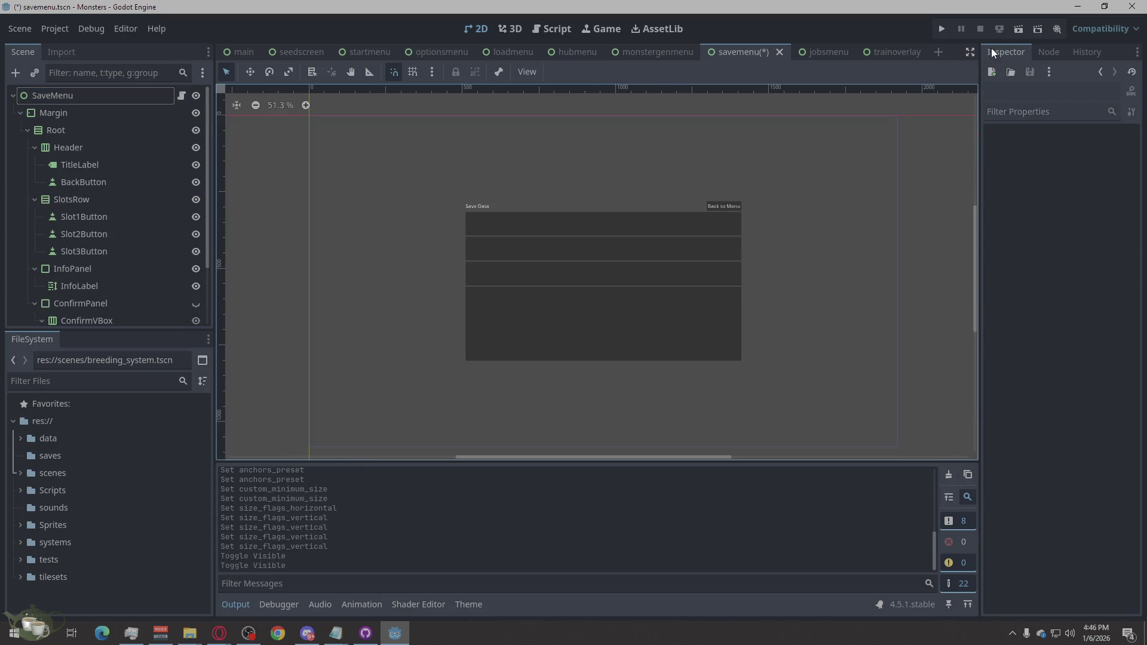
Run the project, check the Load Game screen, then start a New Game and open Save Game.
click(943, 29)
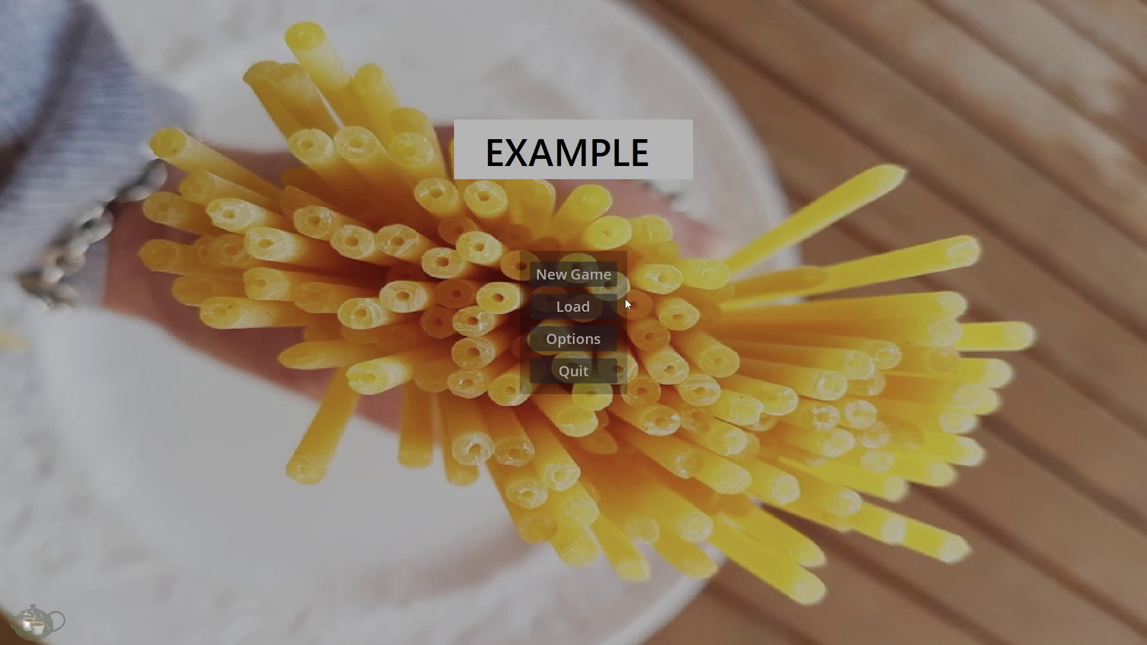
click(607, 300)
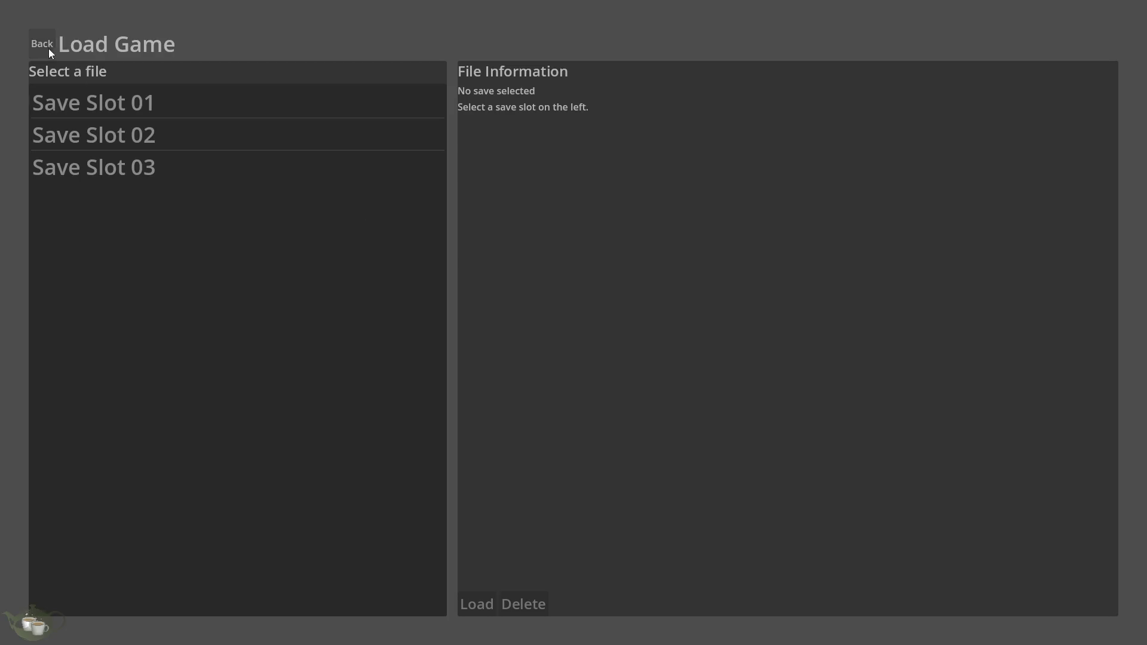
click(41, 43)
click(603, 276)
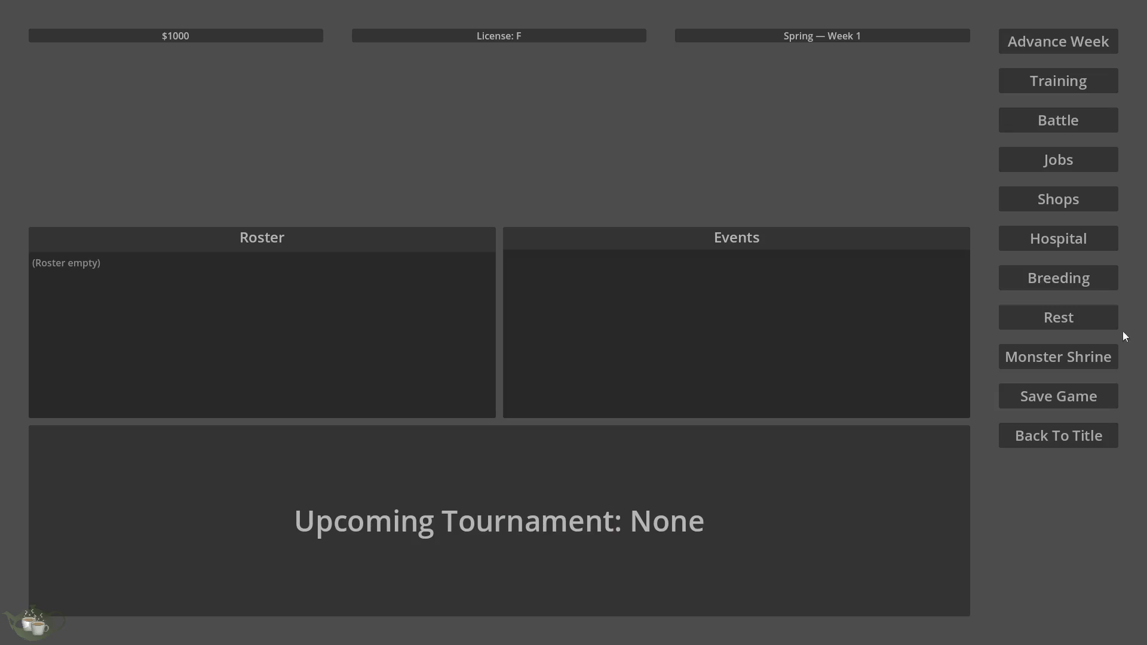
click(1087, 399)
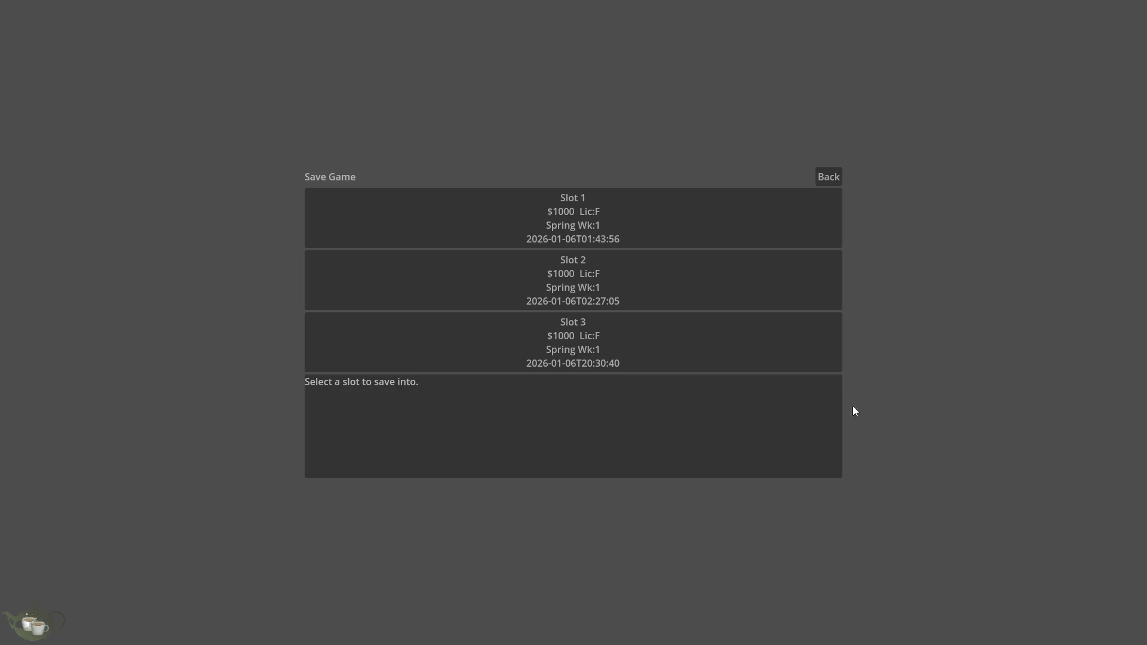
Try Slots 1–3 on the Save Game screen, go back to the title, and close the game.
click(527, 350)
click(575, 292)
click(566, 228)
click(568, 302)
click(572, 335)
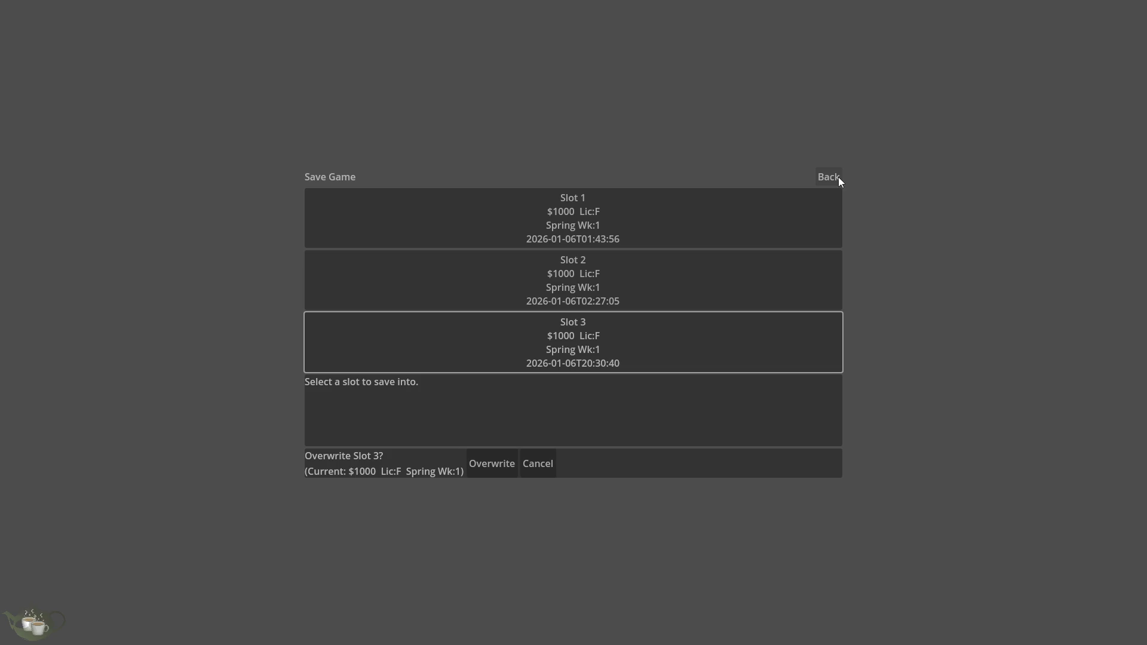
click(838, 177)
click(1066, 443)
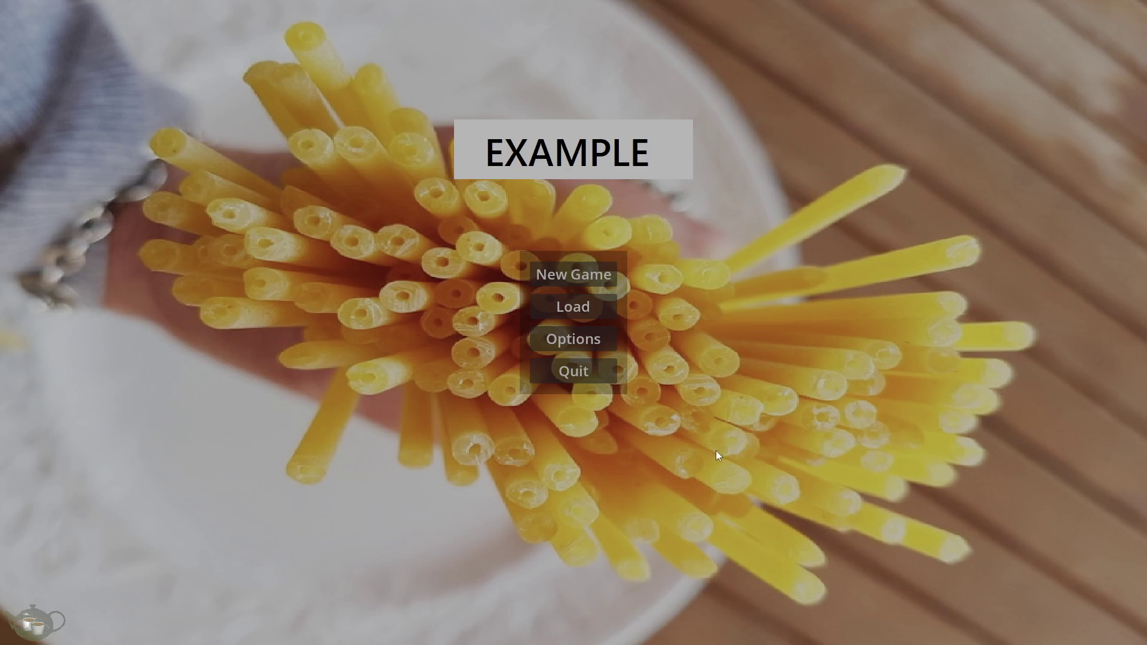
click(570, 377)
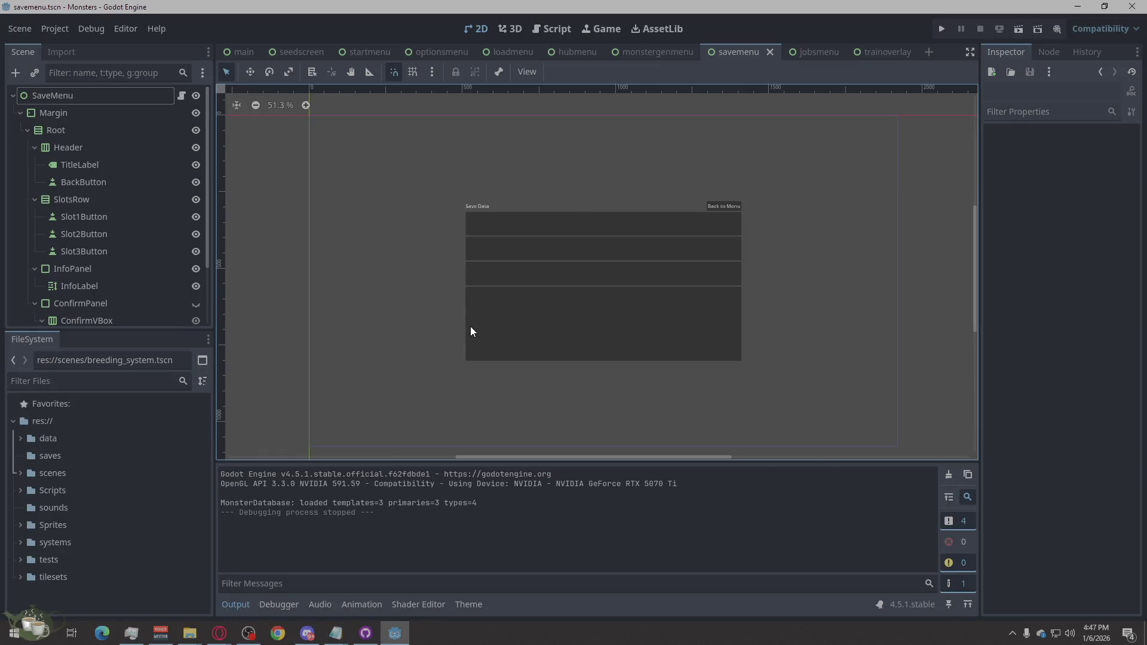
click(75, 178)
click(78, 165)
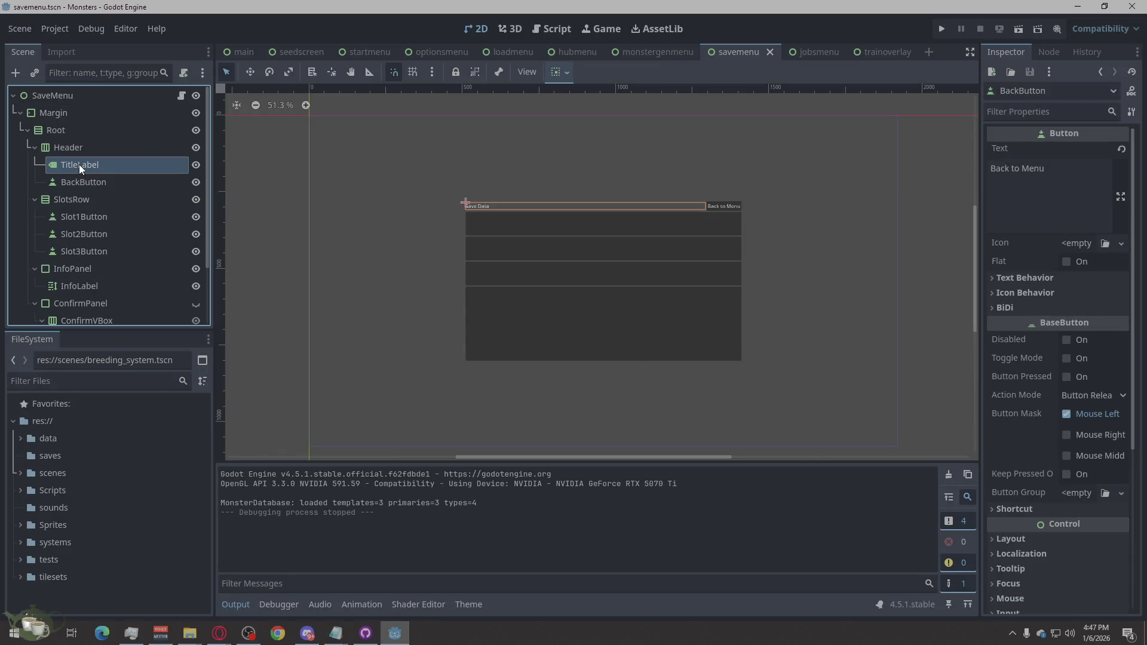
right_click(80, 164)
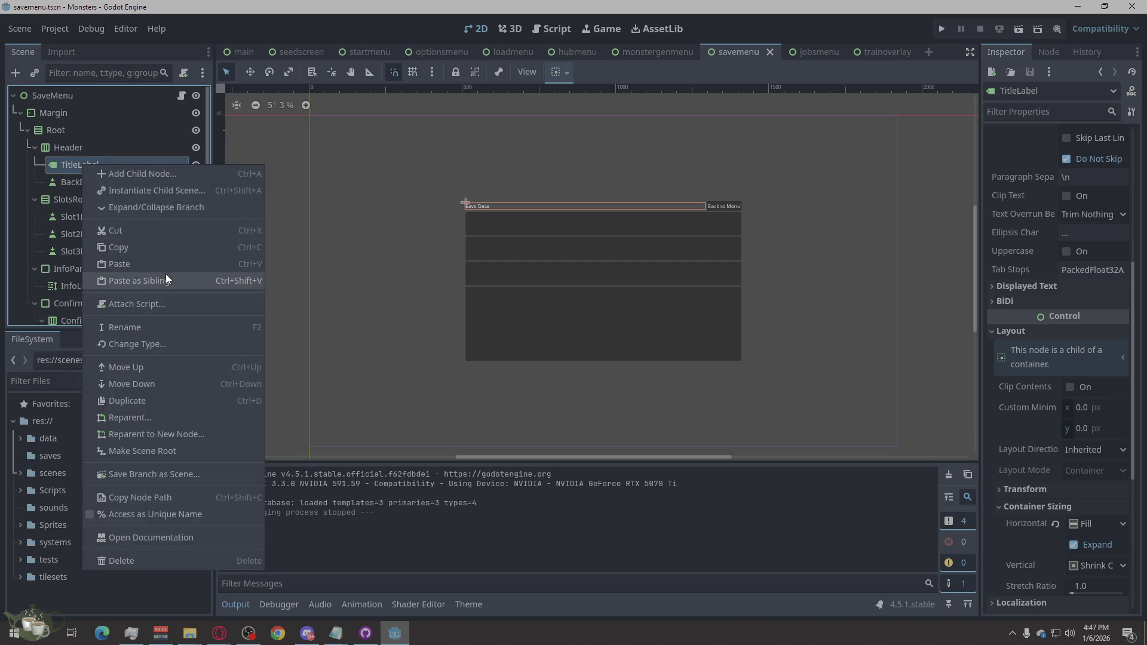
click(356, 183)
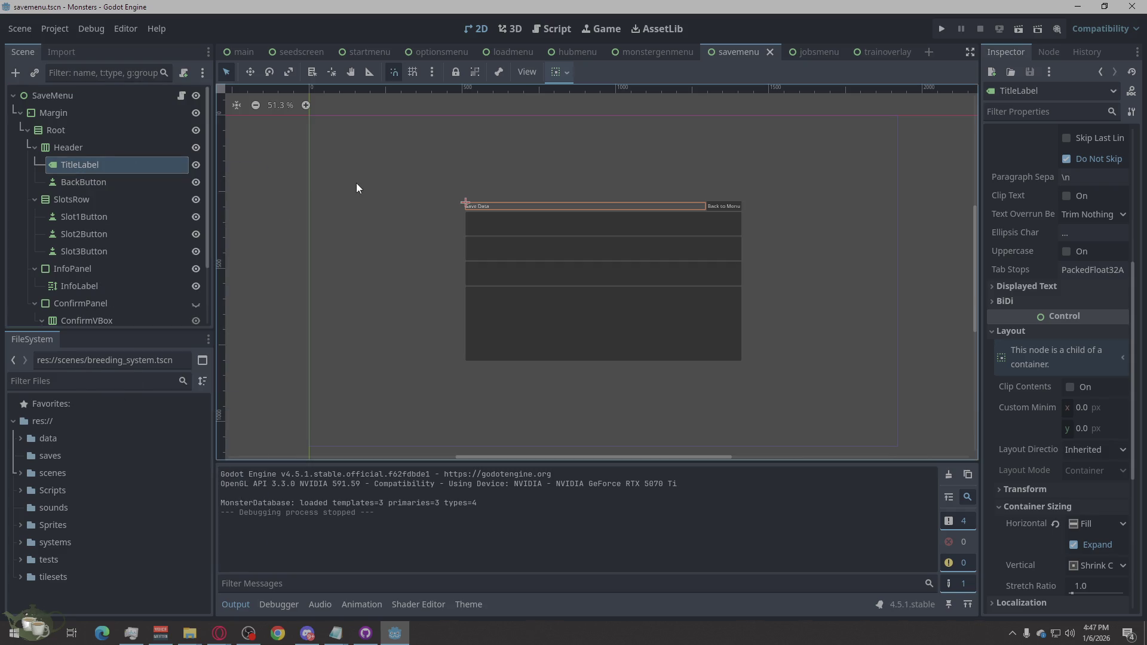
click(299, 218)
scroll(489, 274, down, 1)
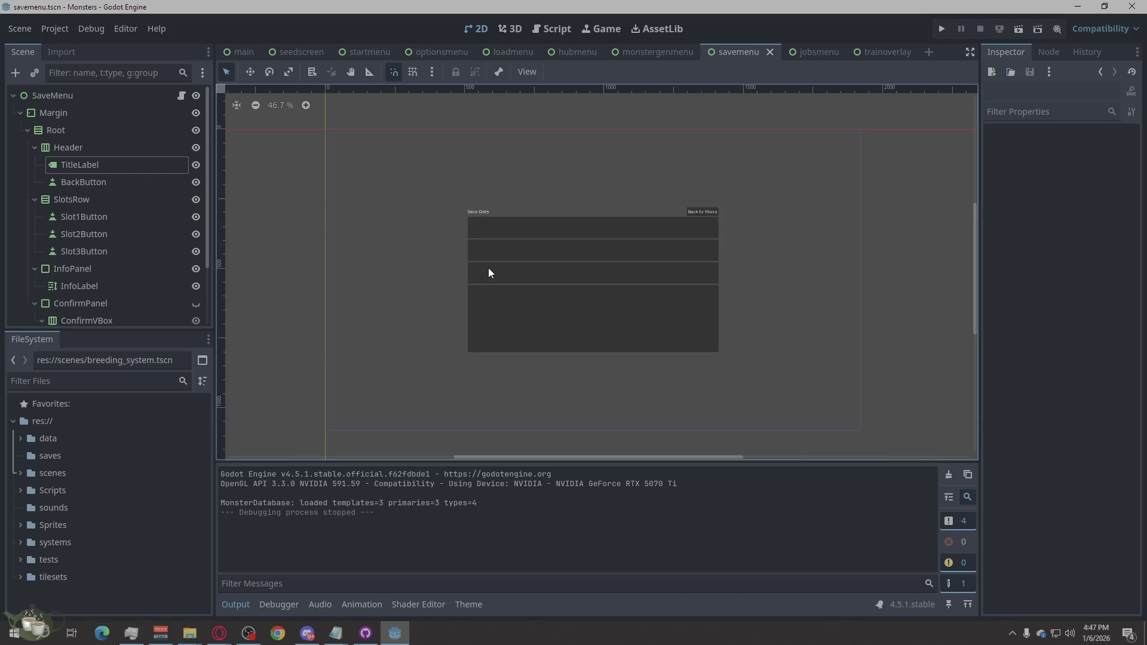
scroll(84, 278, down, 3)
click(120, 279)
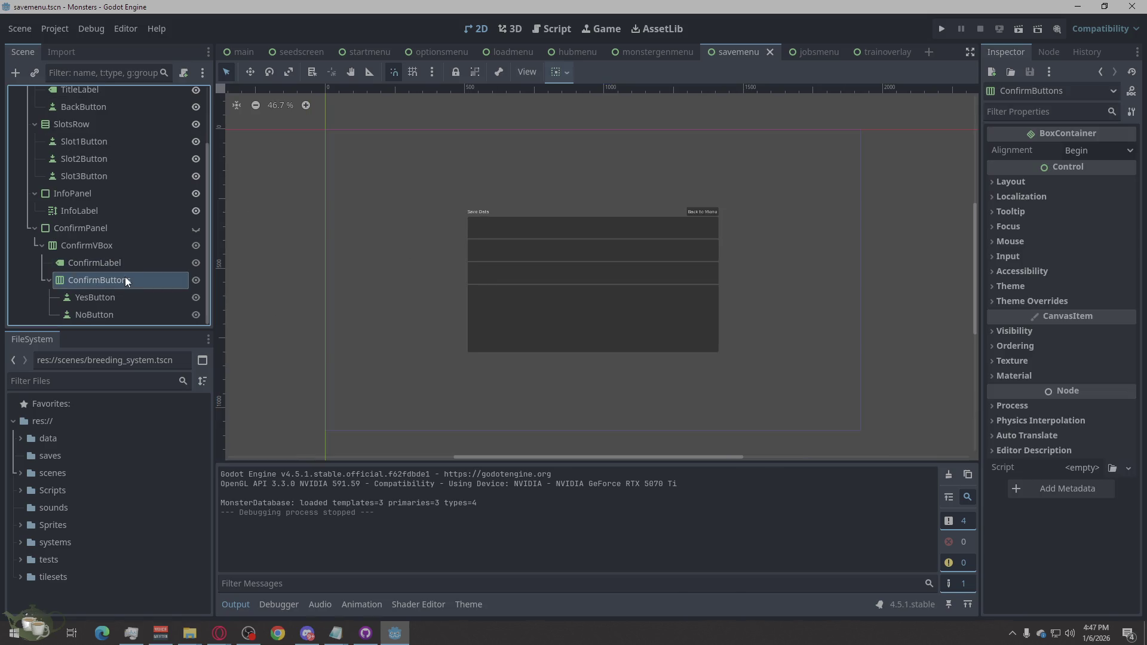
click(119, 263)
click(113, 309)
click(113, 294)
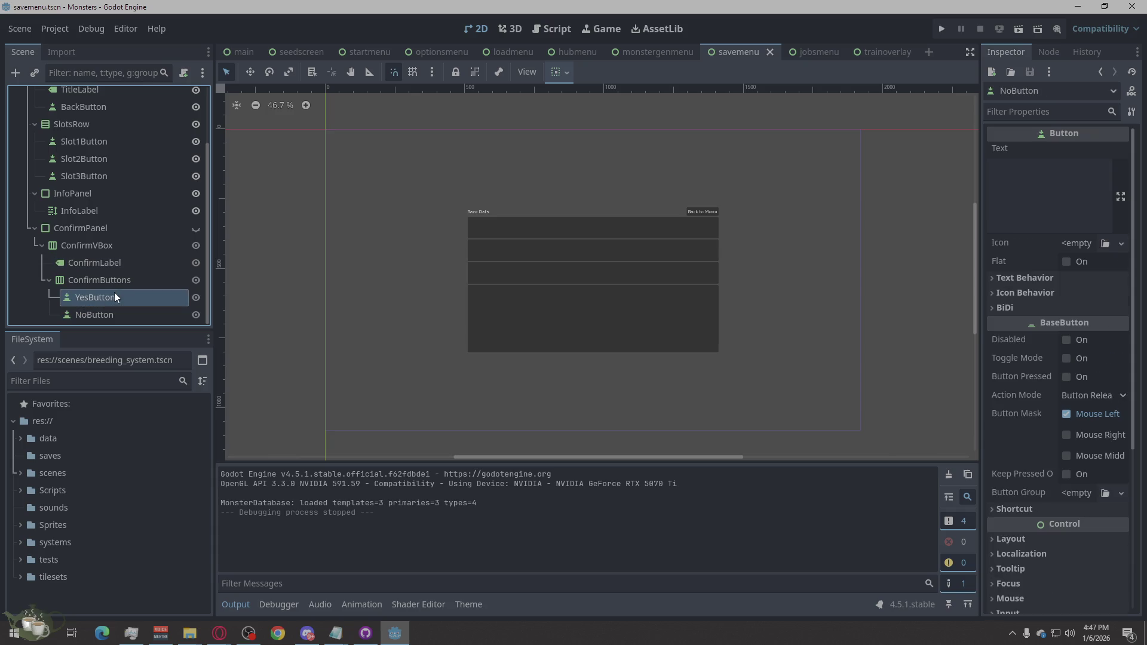
click(113, 276)
click(112, 251)
click(112, 259)
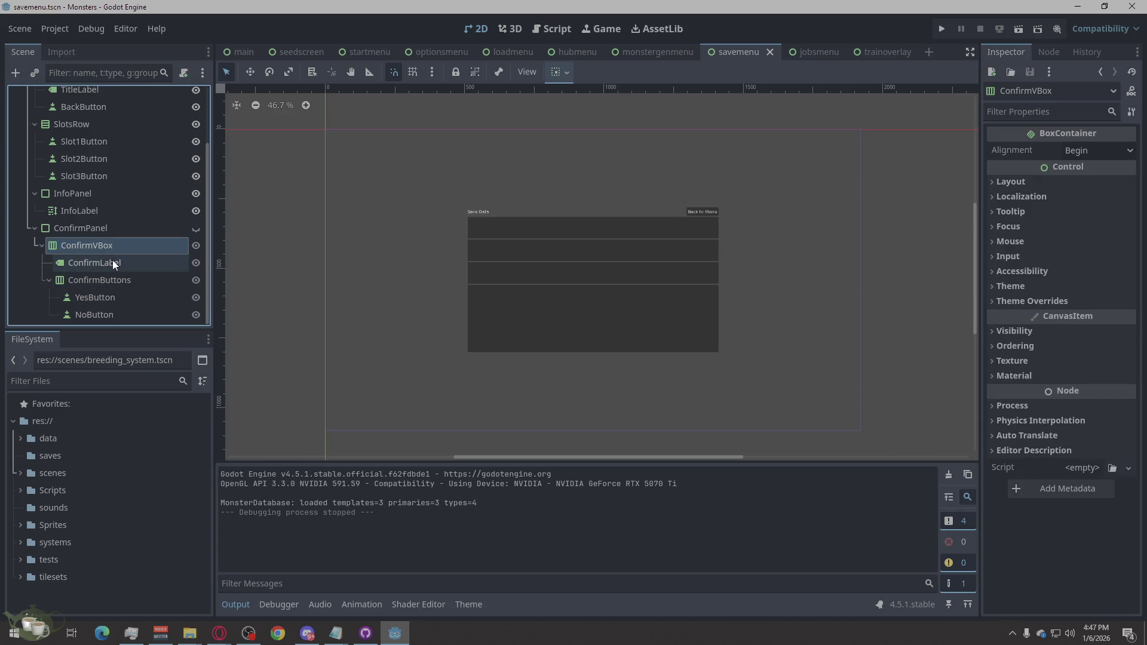
click(110, 248)
click(109, 233)
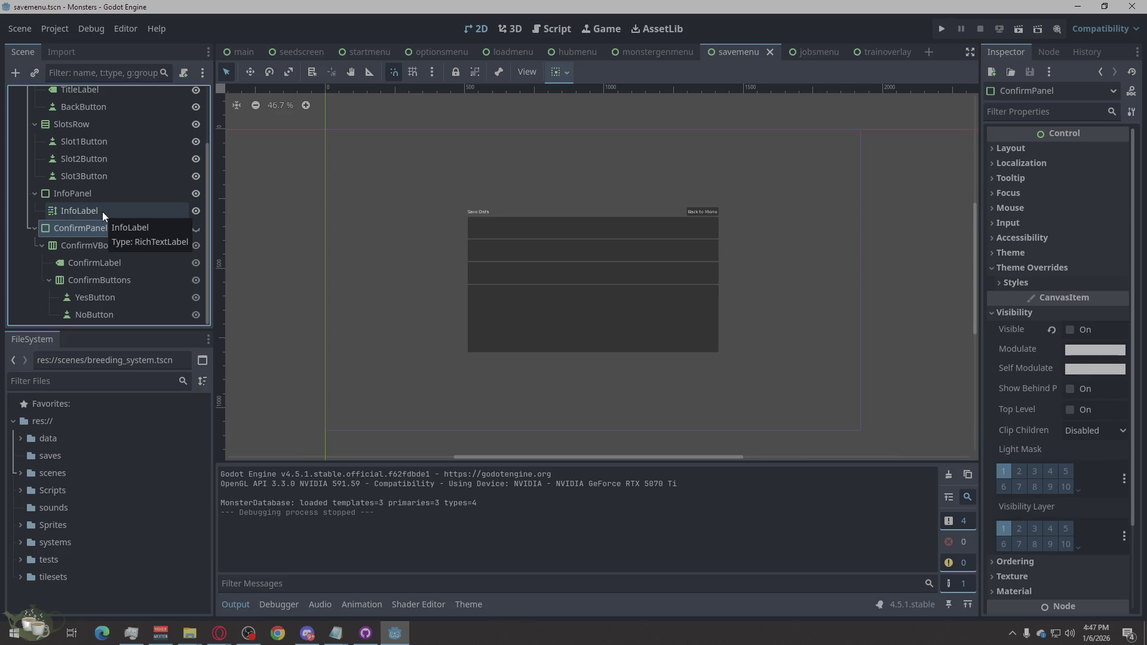
click(102, 212)
click(105, 193)
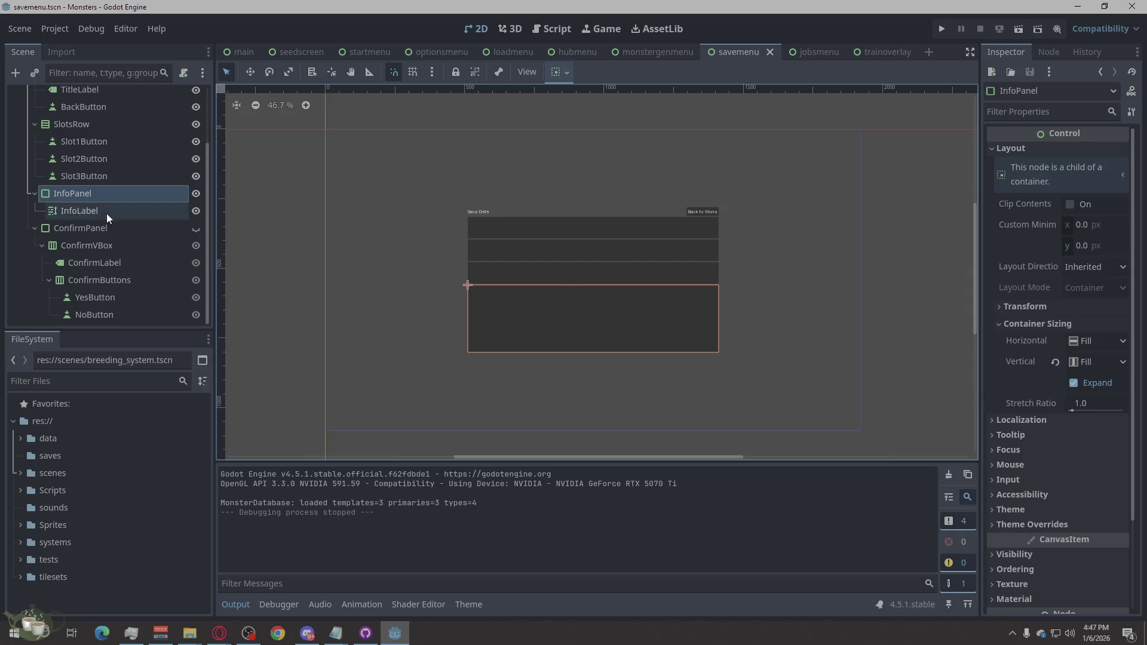
scroll(92, 196, up, 3)
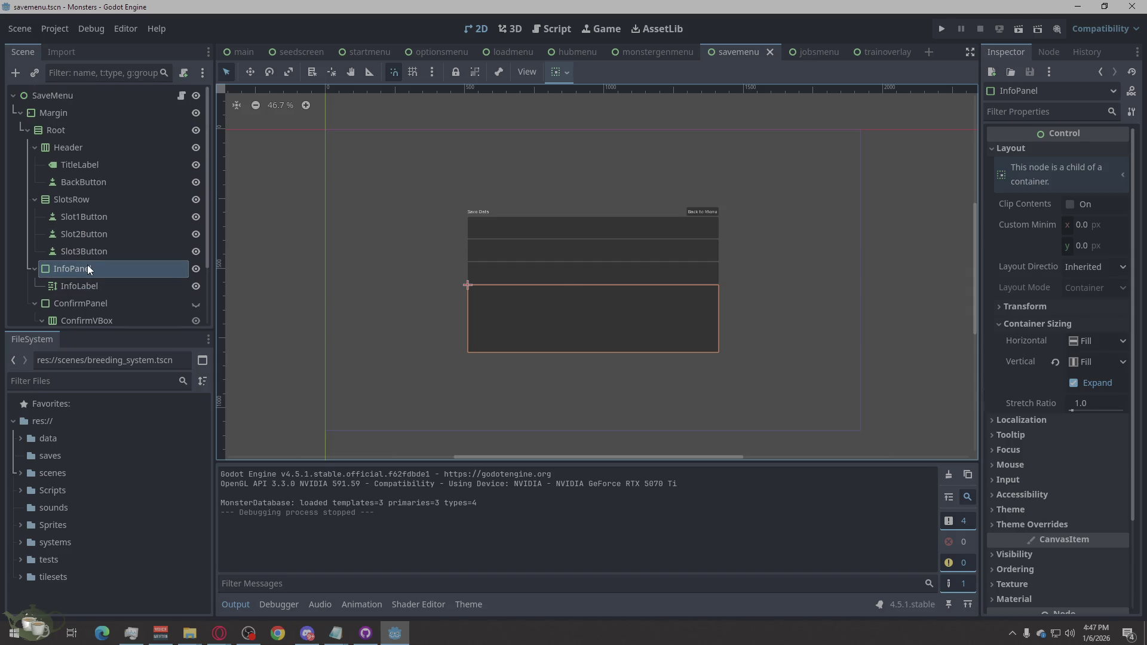
Move InfoPanel up in the scene tree so it sits directly below the Header.
mouse_move(83, 268)
mouse_down()
mouse_move(70, 130)
mouse_move(74, 141)
mouse_up()
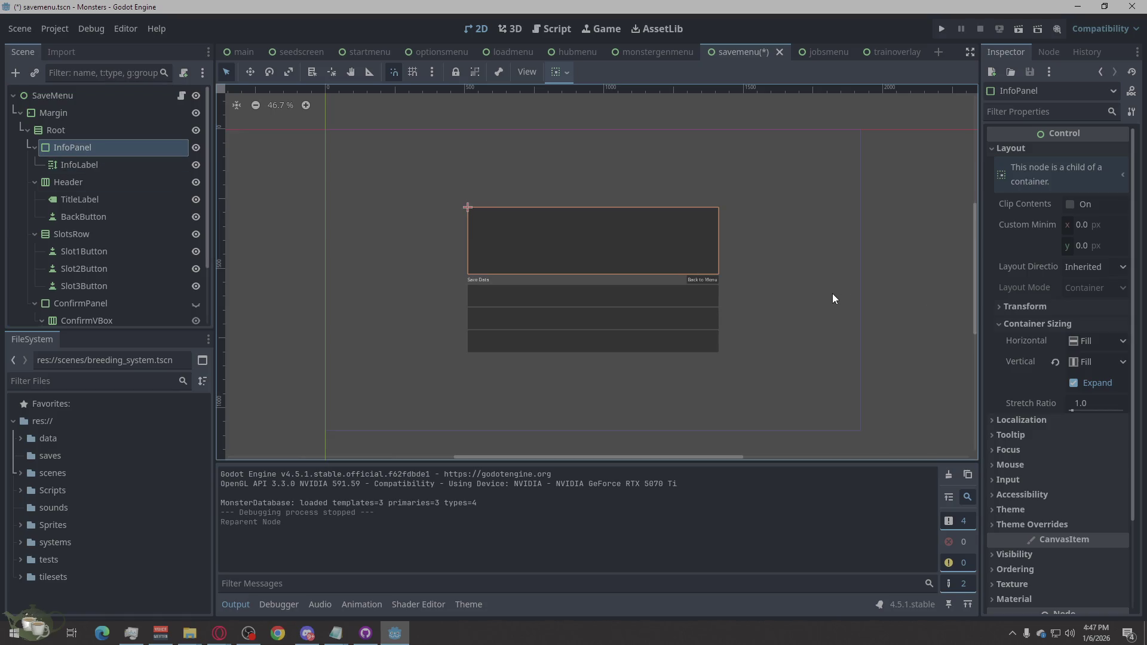
mouse_move(77, 146)
mouse_down()
mouse_move(73, 207)
mouse_move(73, 158)
mouse_move(58, 146)
mouse_move(70, 223)
mouse_up()
right_click(60, 149)
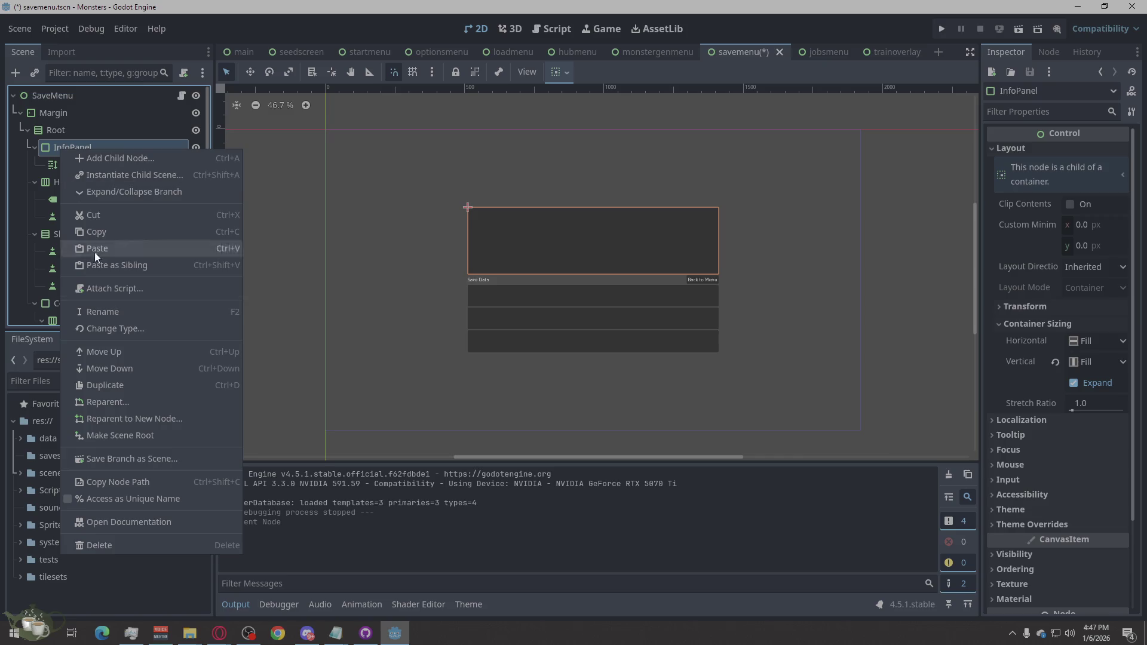
click(110, 368)
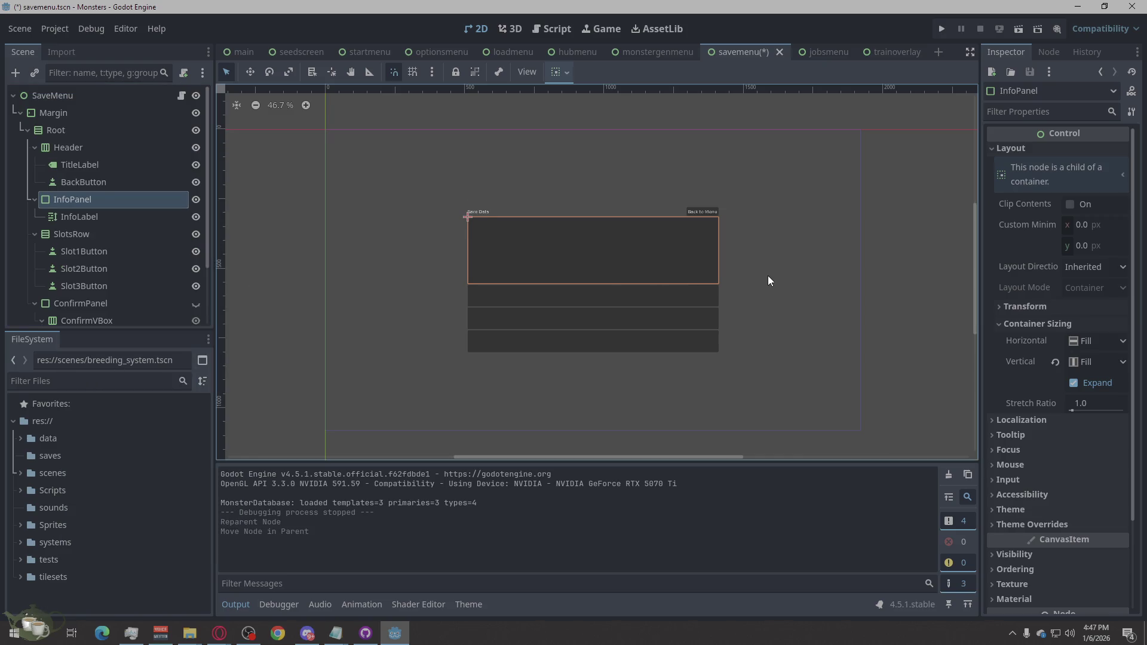
Turn off InfoPanel's Vertical Expand and give it a 48 px minimum height.
click(1075, 385)
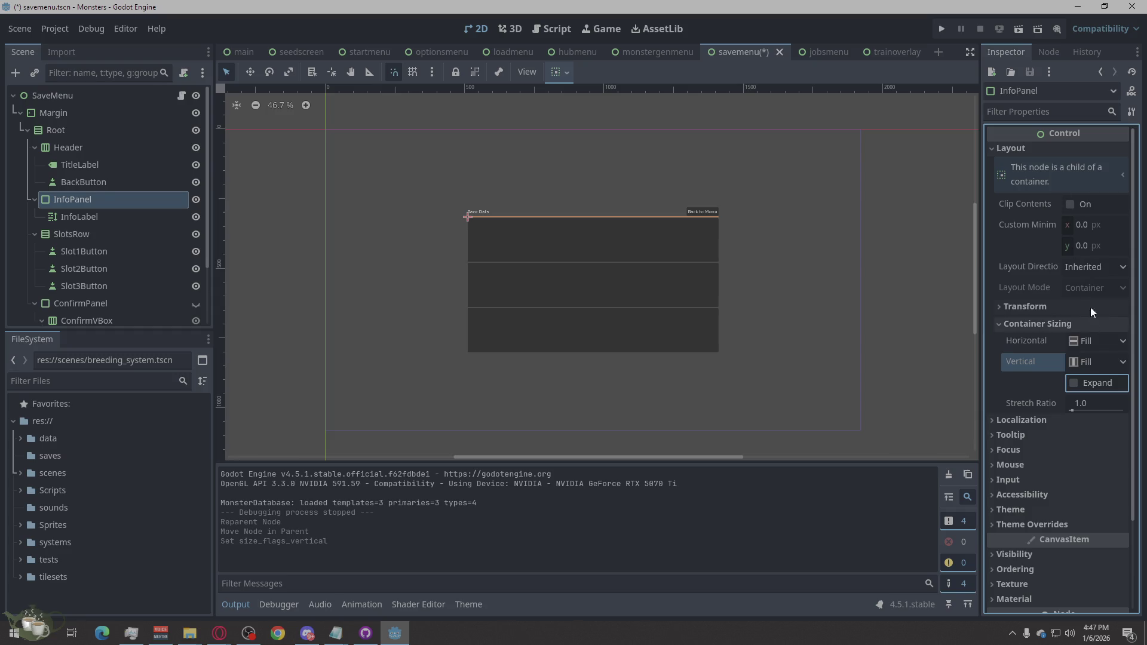
click(1079, 269)
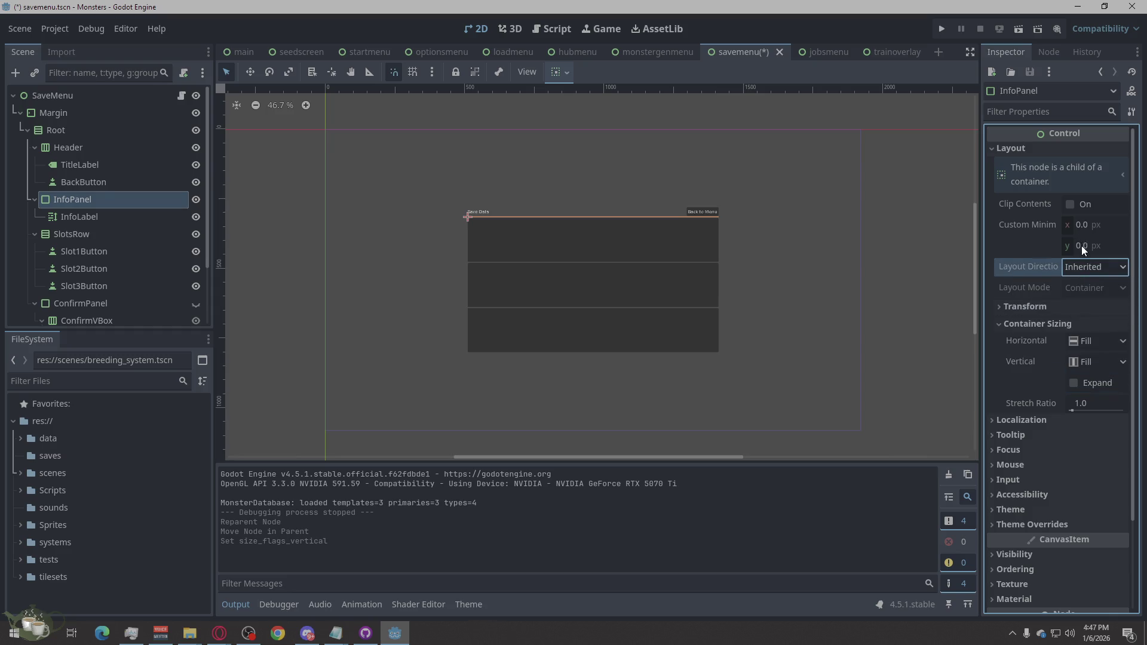
click(1081, 246)
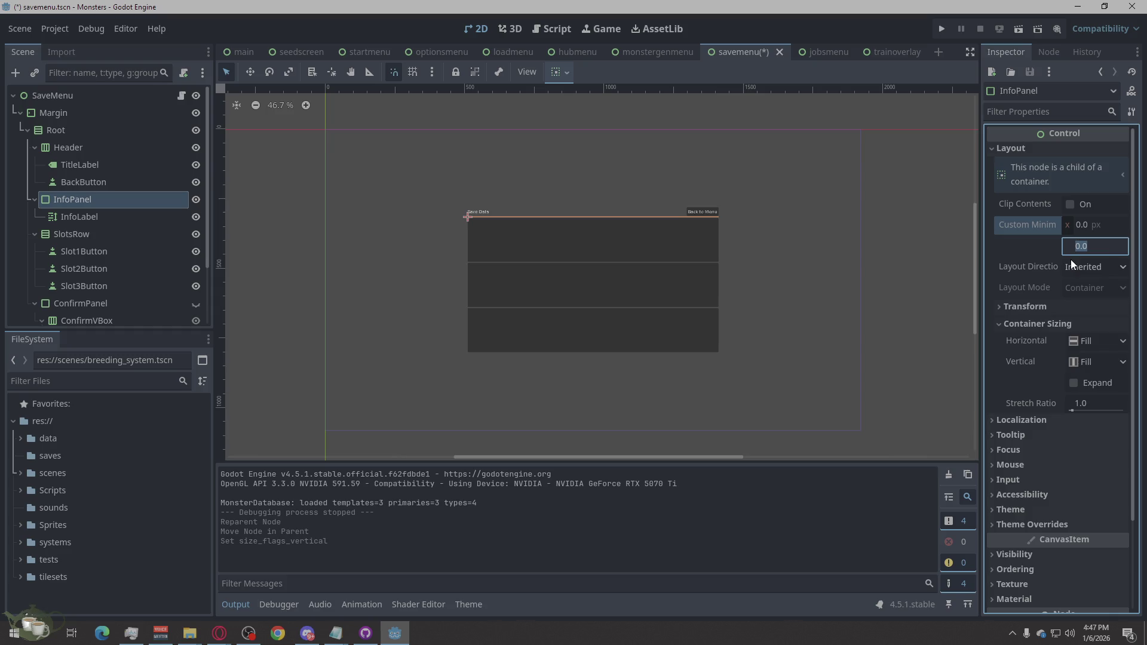
text(4)
key(Return)
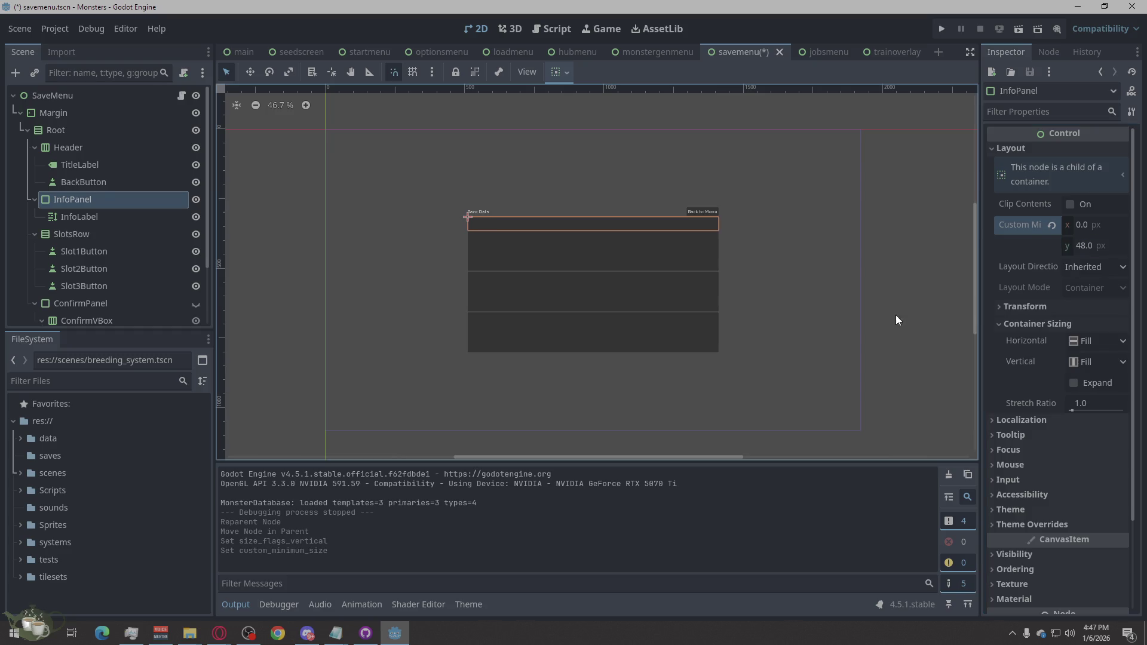
click(932, 289)
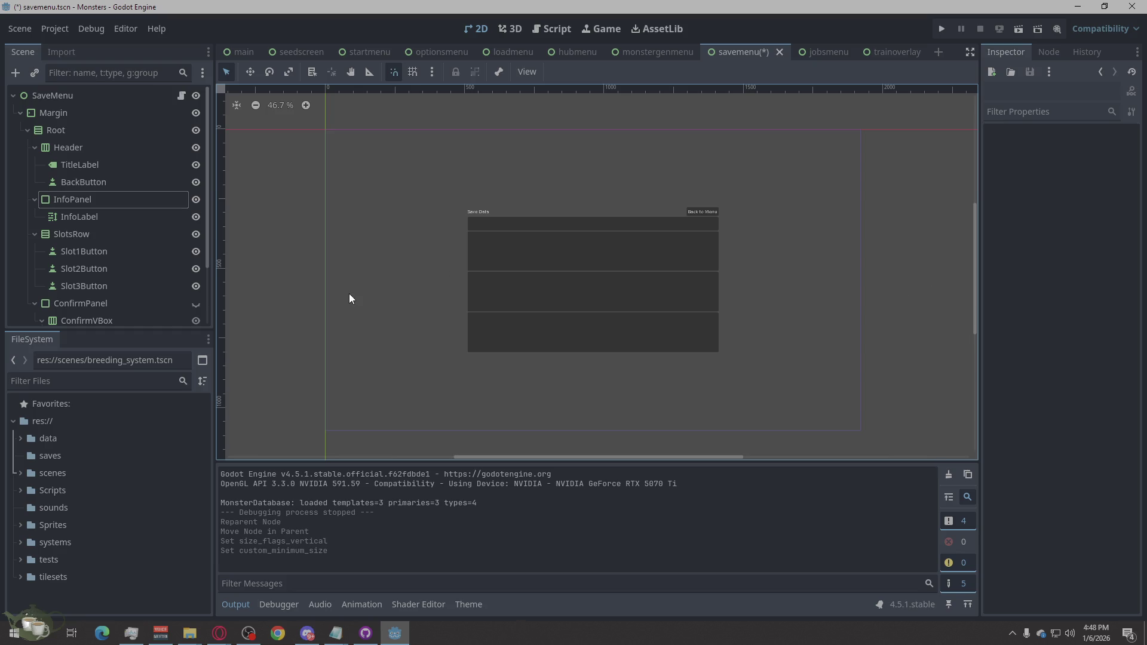
Run the project, start a New Game and open the Save Game screen.
click(943, 28)
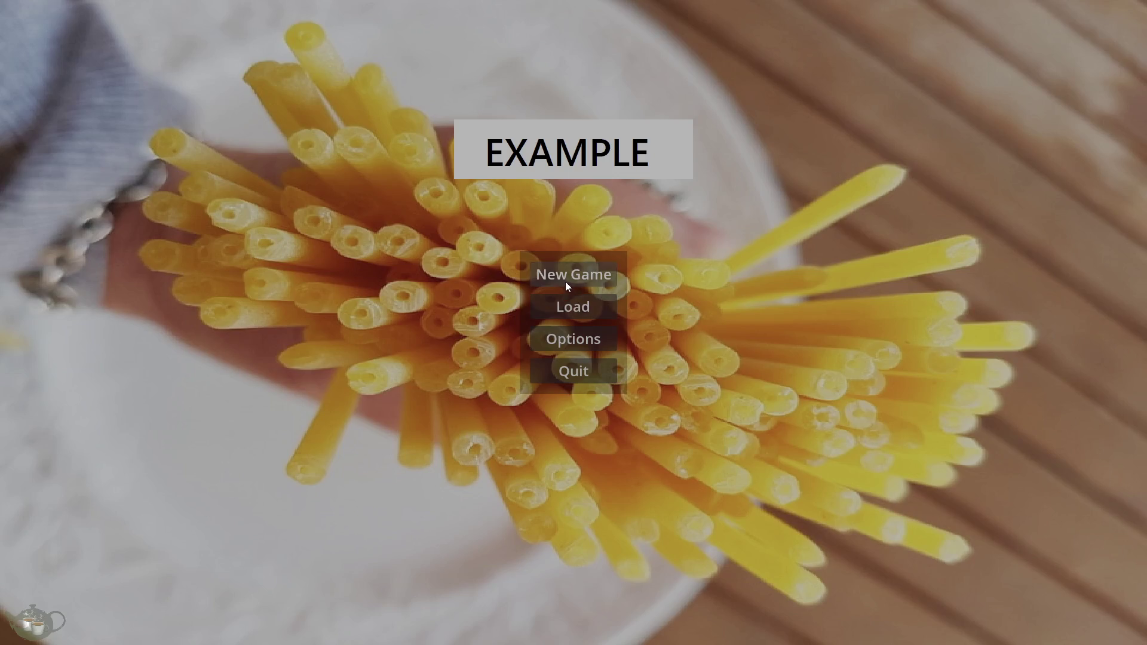
click(565, 282)
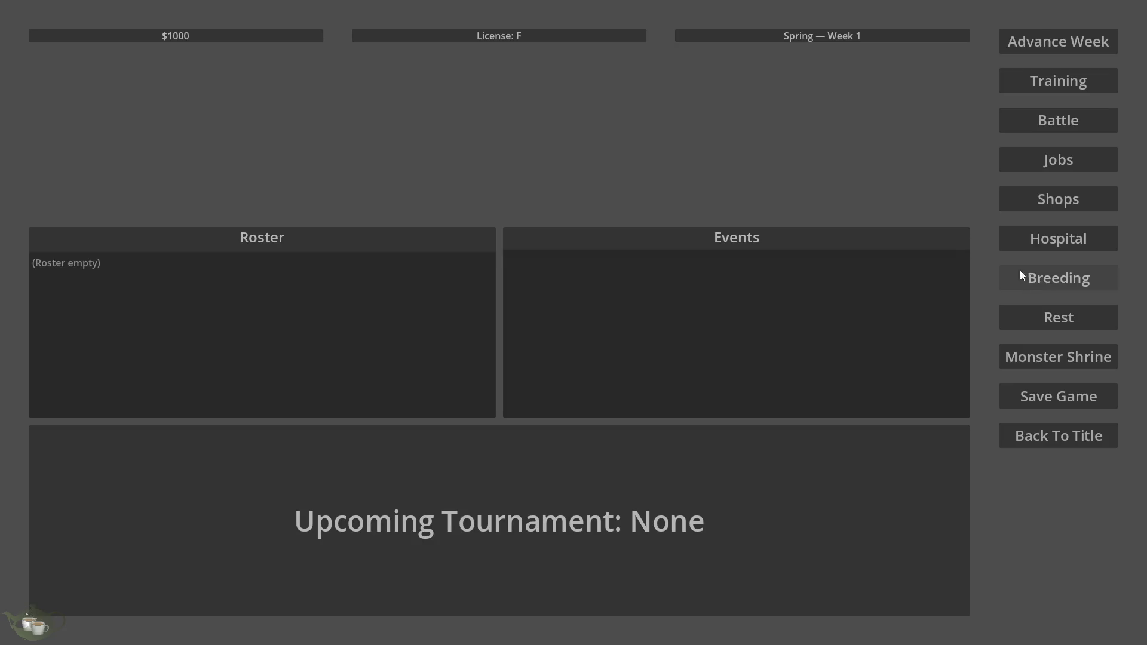
click(1063, 400)
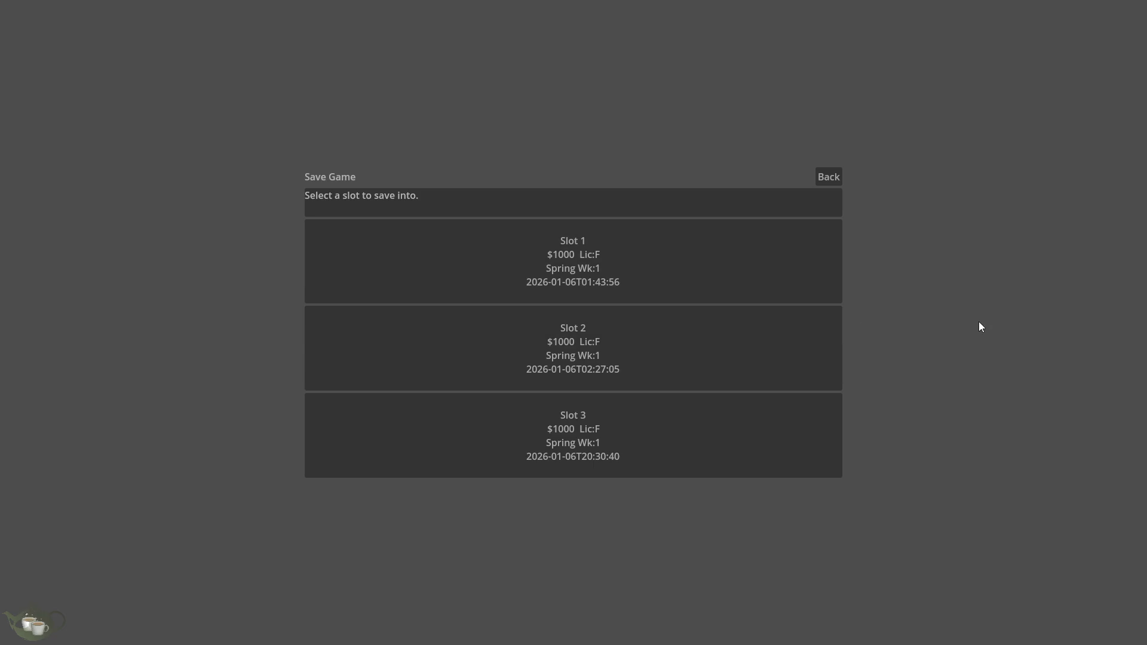
Try Slots 1–3, go back to the title screen, and close the game.
click(602, 251)
click(600, 364)
click(579, 269)
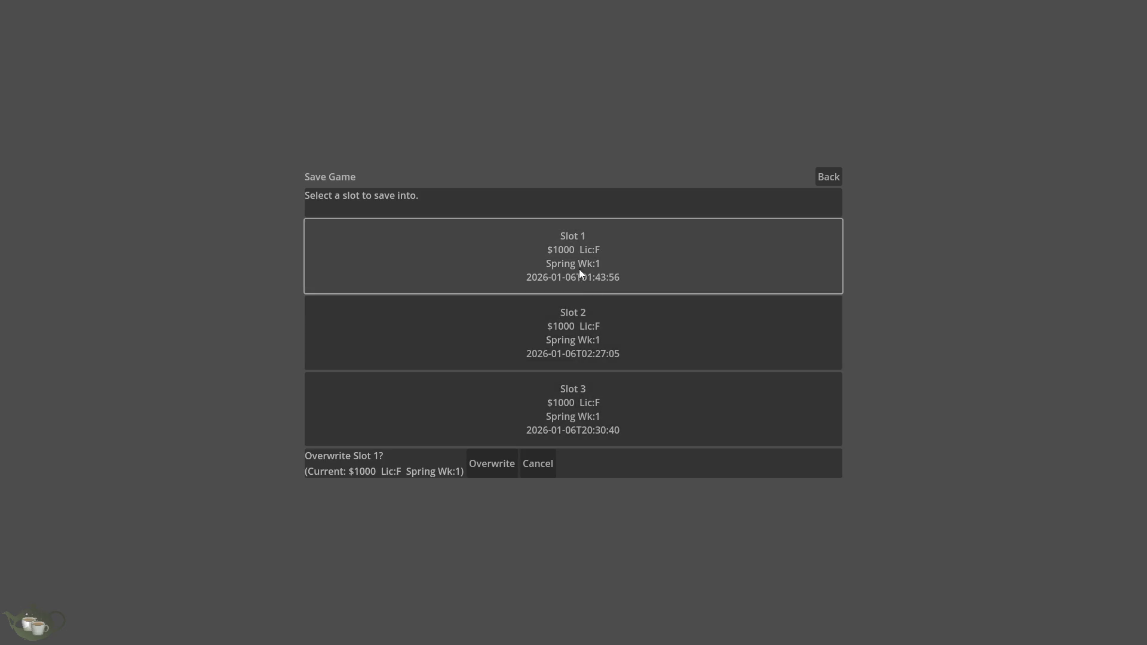
click(635, 379)
click(628, 365)
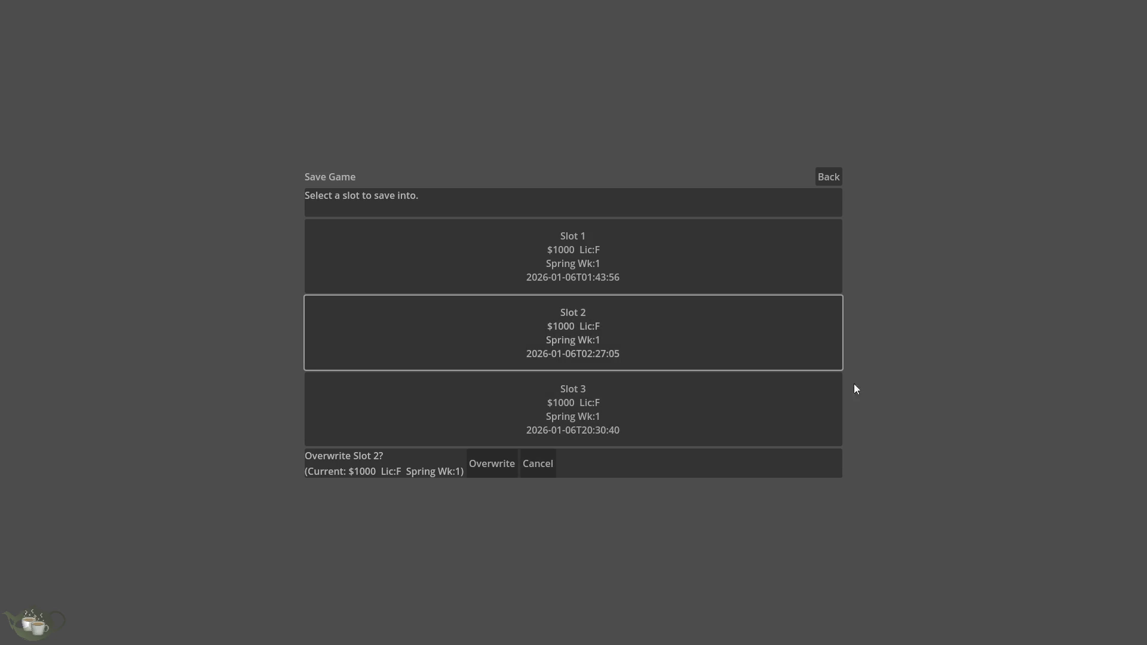
click(835, 177)
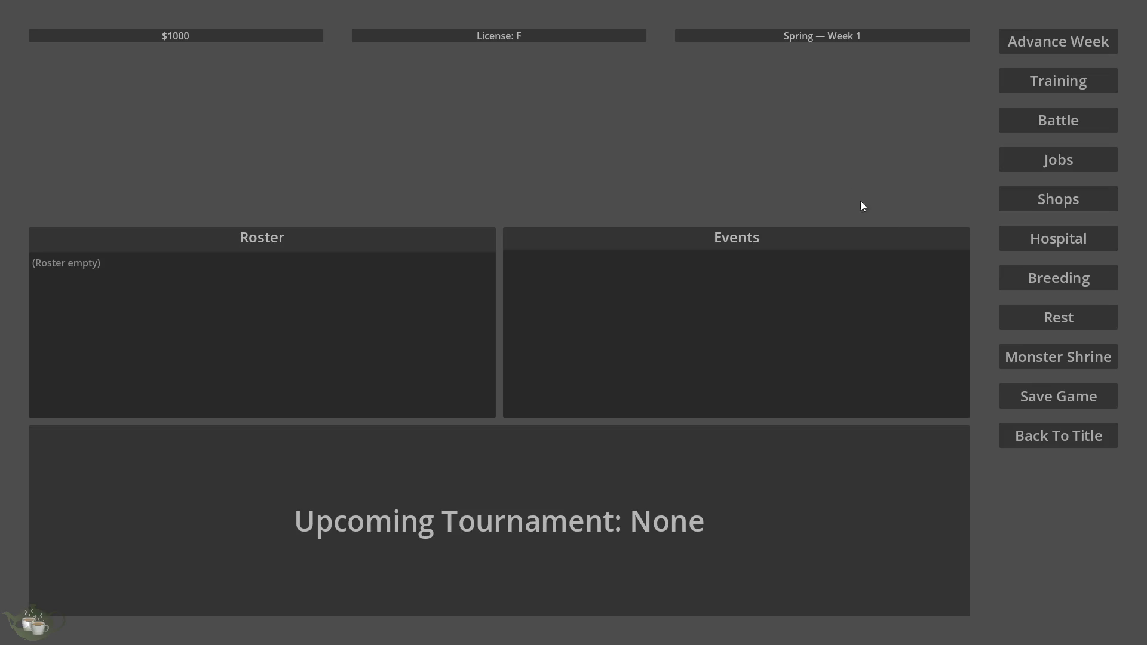
click(1044, 435)
click(555, 369)
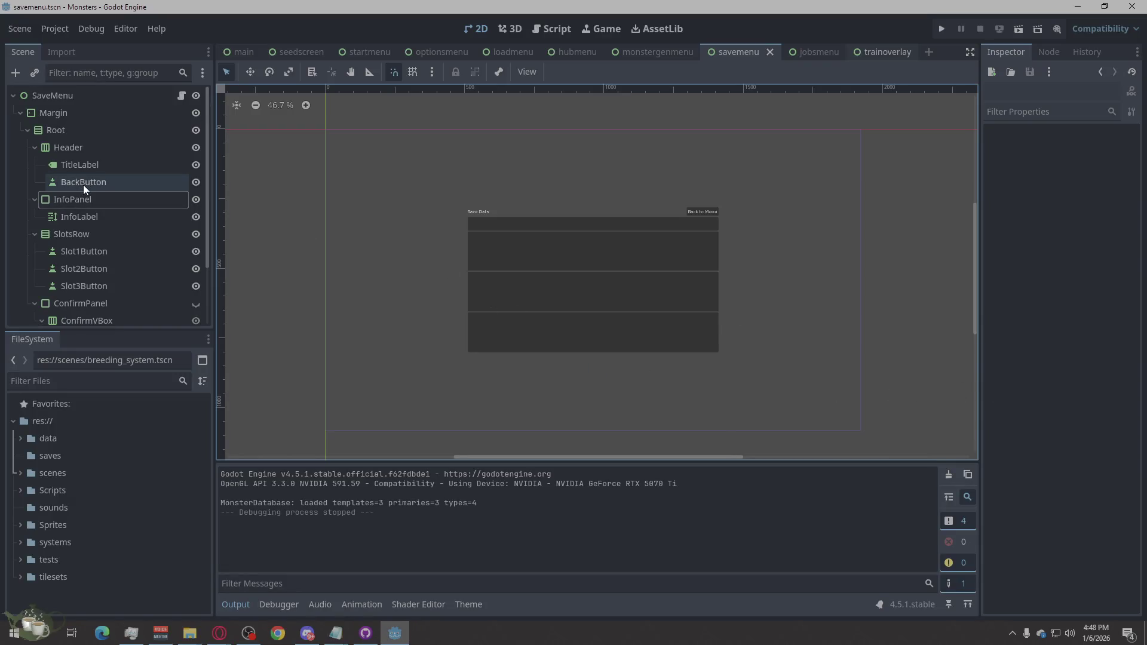
Set InfoLabel's Horizontal Alignment to Center, then save and run the project.
scroll(92, 276, down, 3)
scroll(110, 179, up, 3)
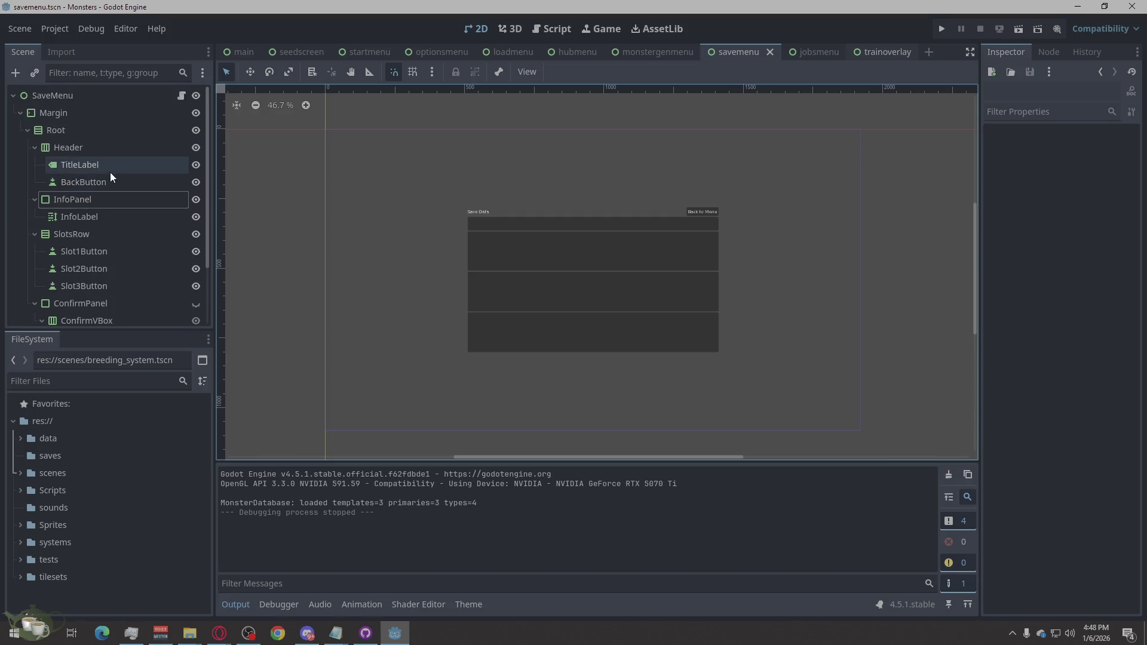
click(70, 197)
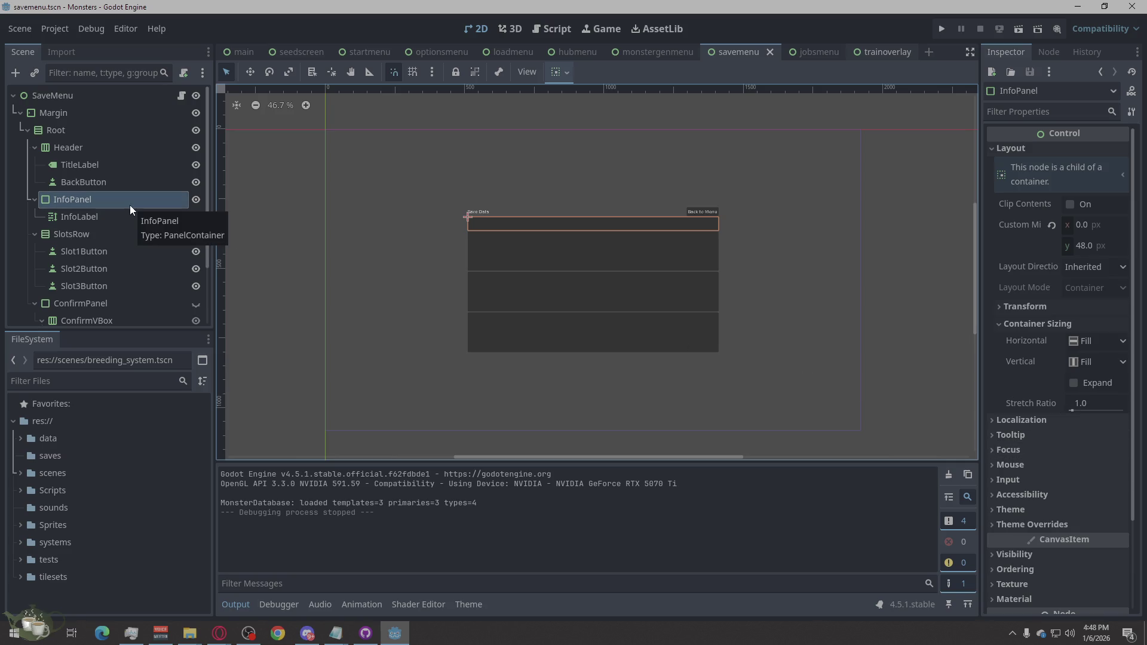
click(95, 213)
click(107, 203)
click(98, 214)
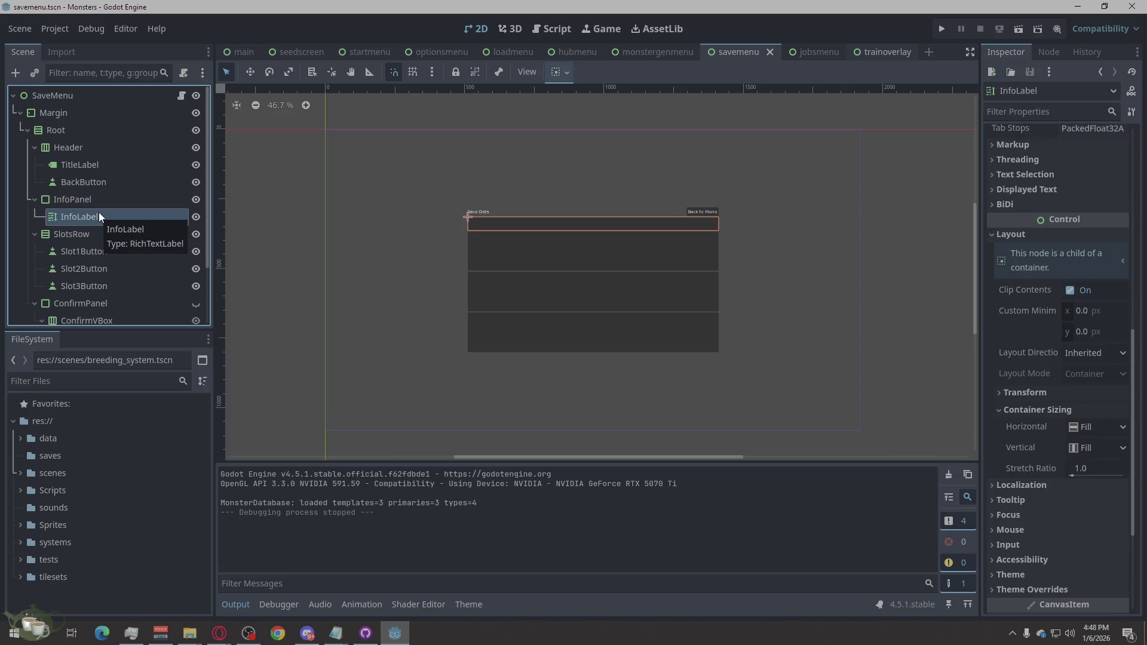
scroll(1111, 377, up, 10)
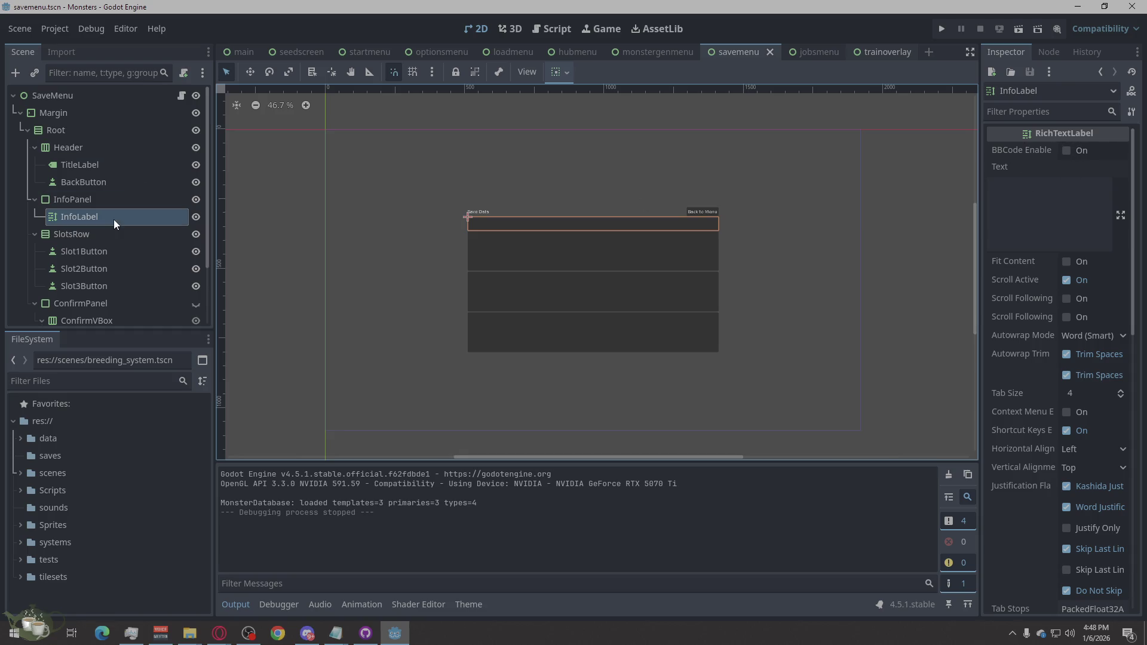
scroll(1069, 358, down, 2)
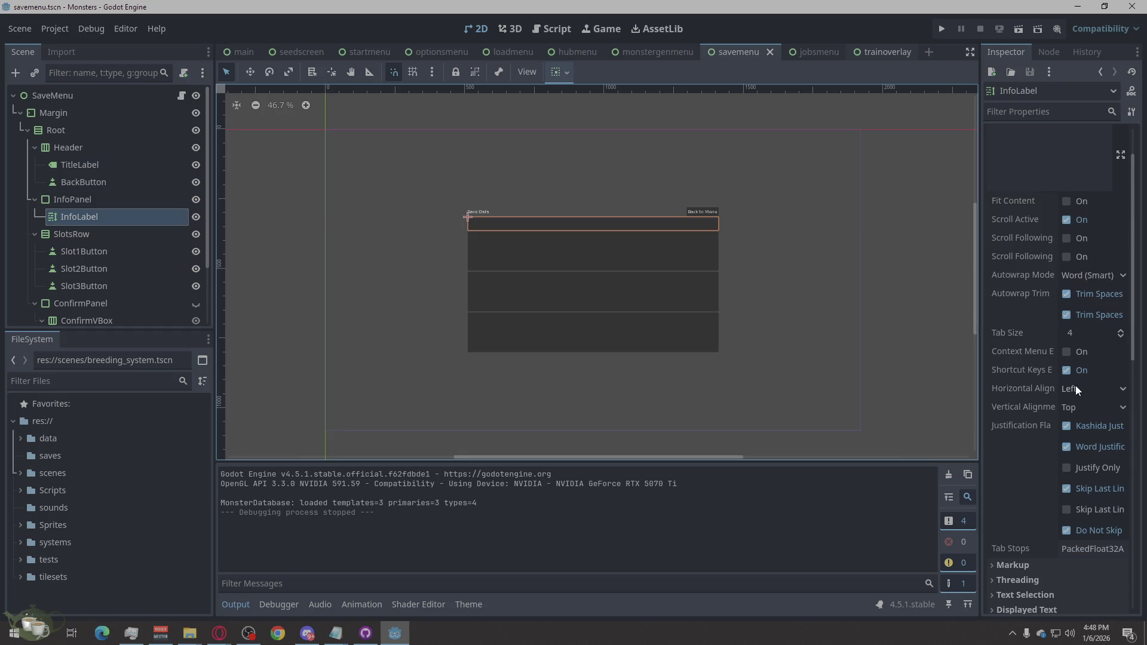
click(1075, 388)
click(1080, 428)
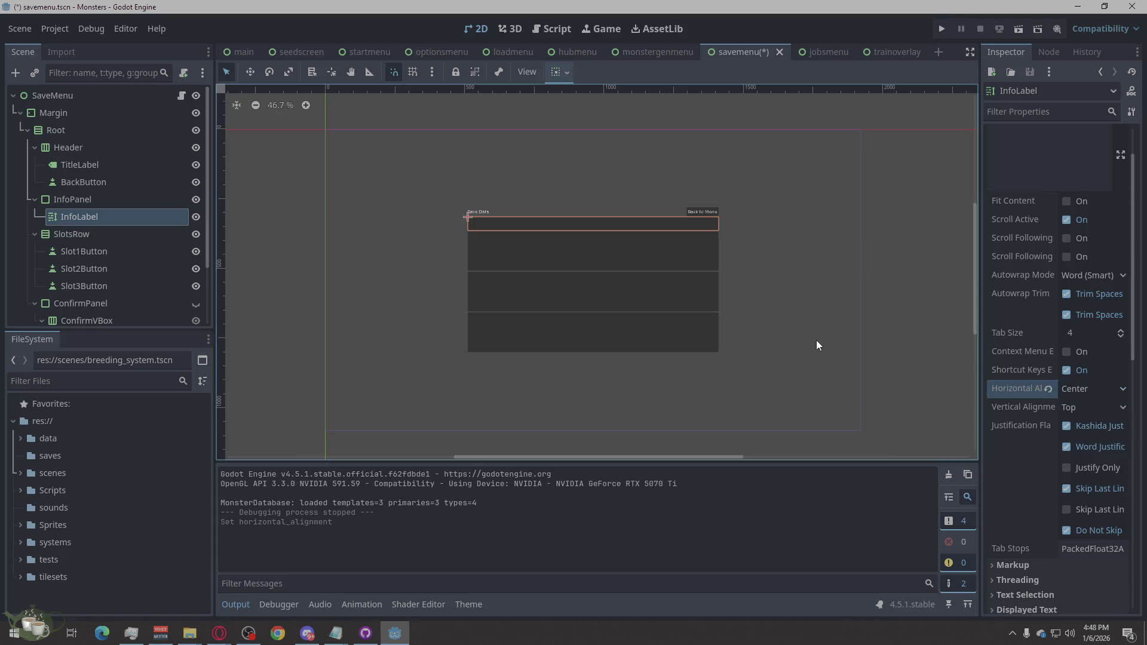
click(943, 285)
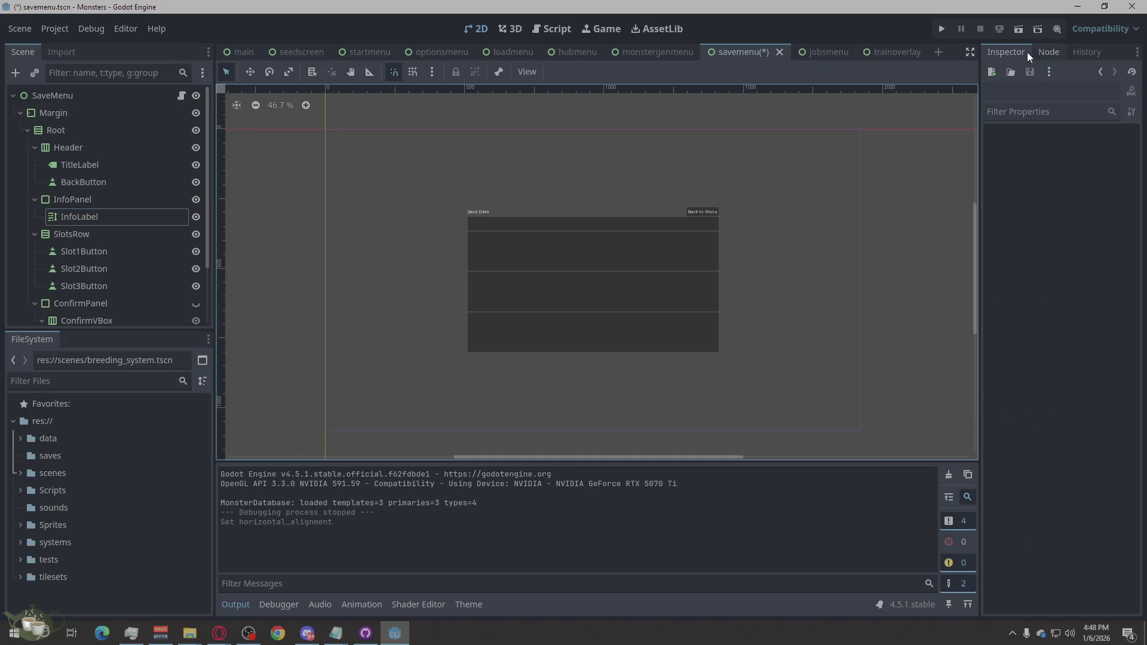
click(940, 29)
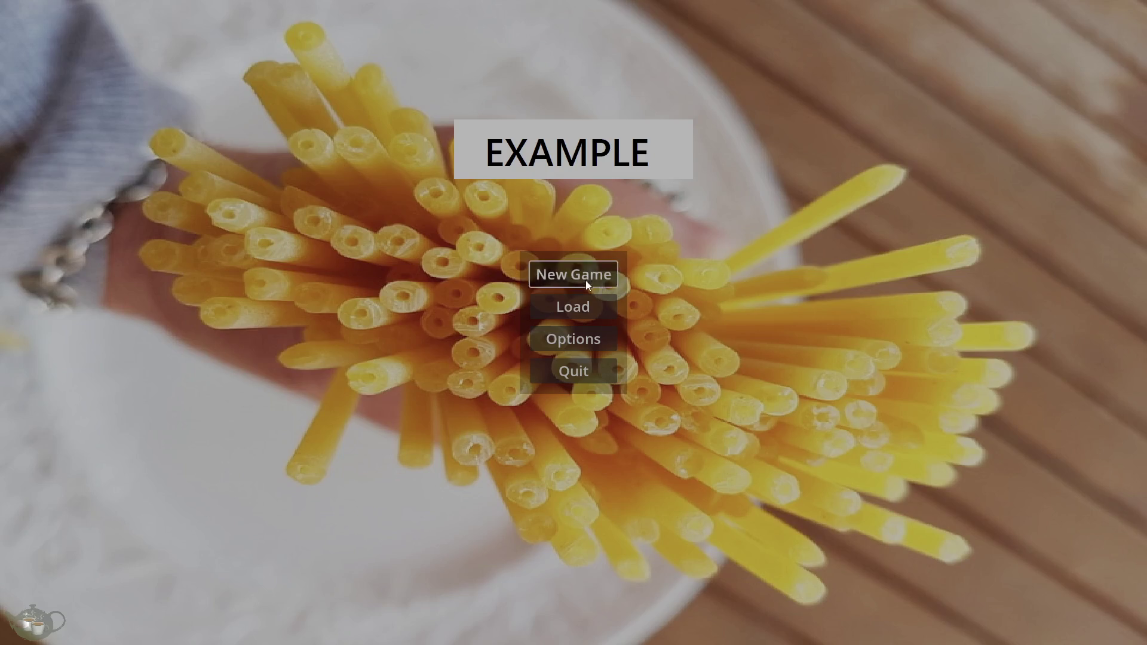
Start a New Game, check the centred Save Game prompt, then return to the title and close the game.
click(544, 270)
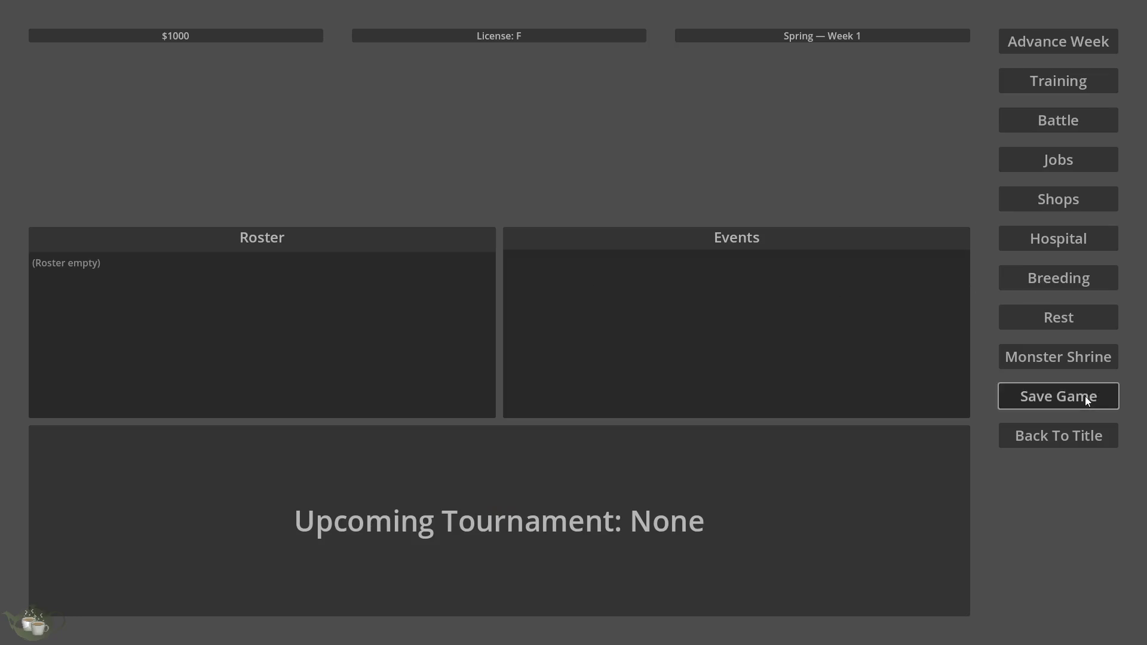
click(1085, 396)
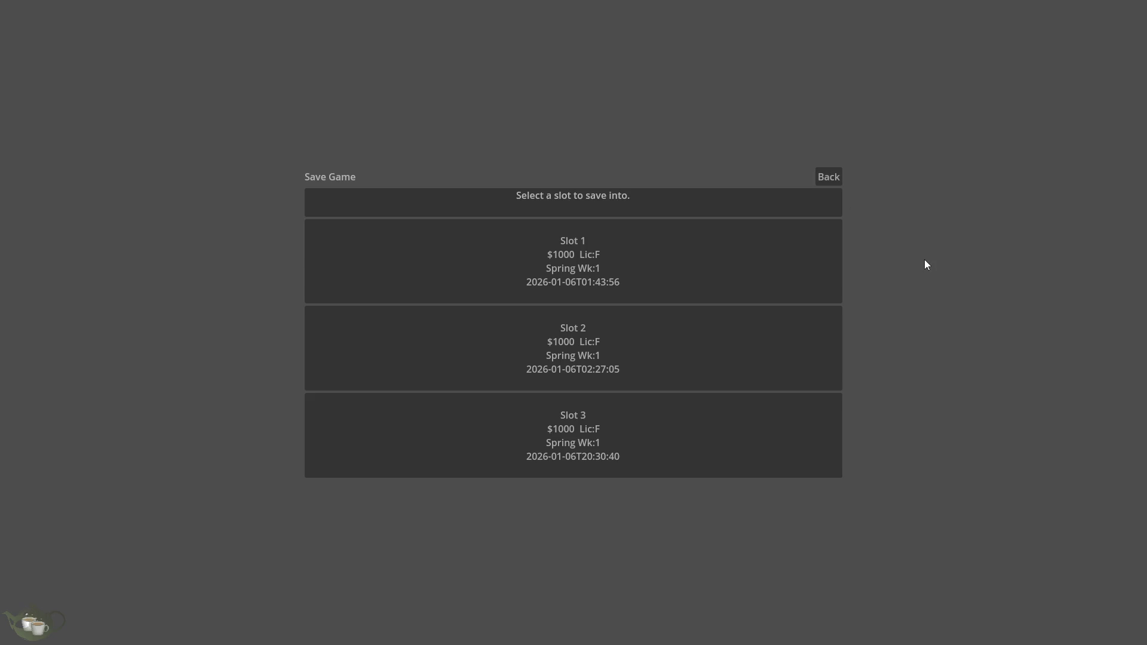
click(833, 177)
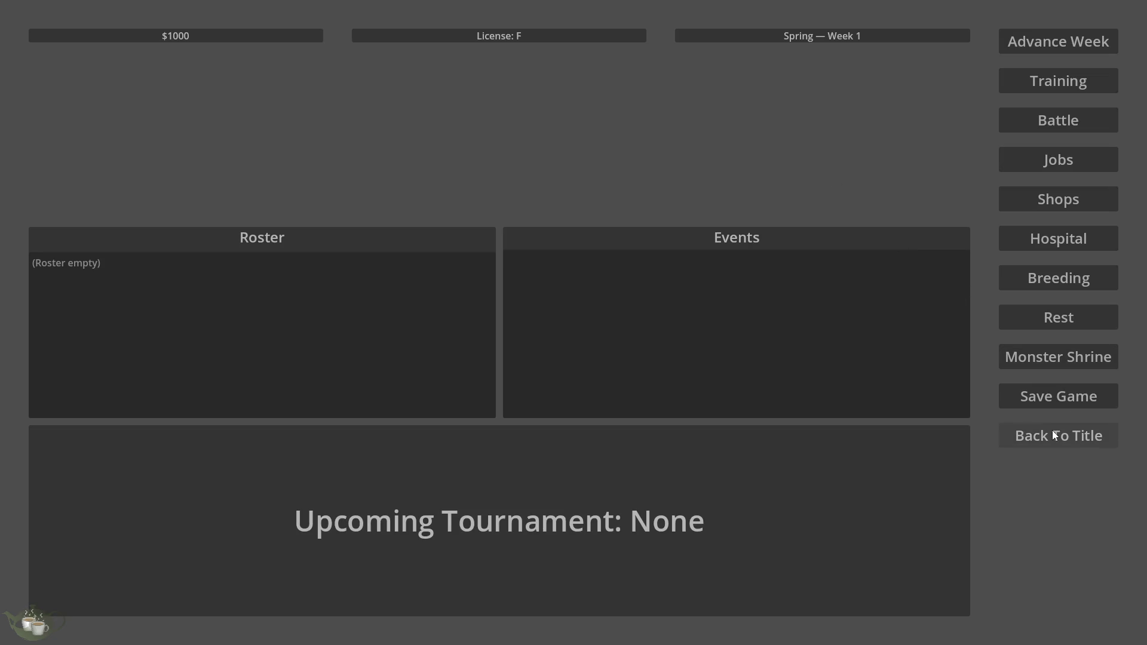
click(1052, 434)
click(586, 366)
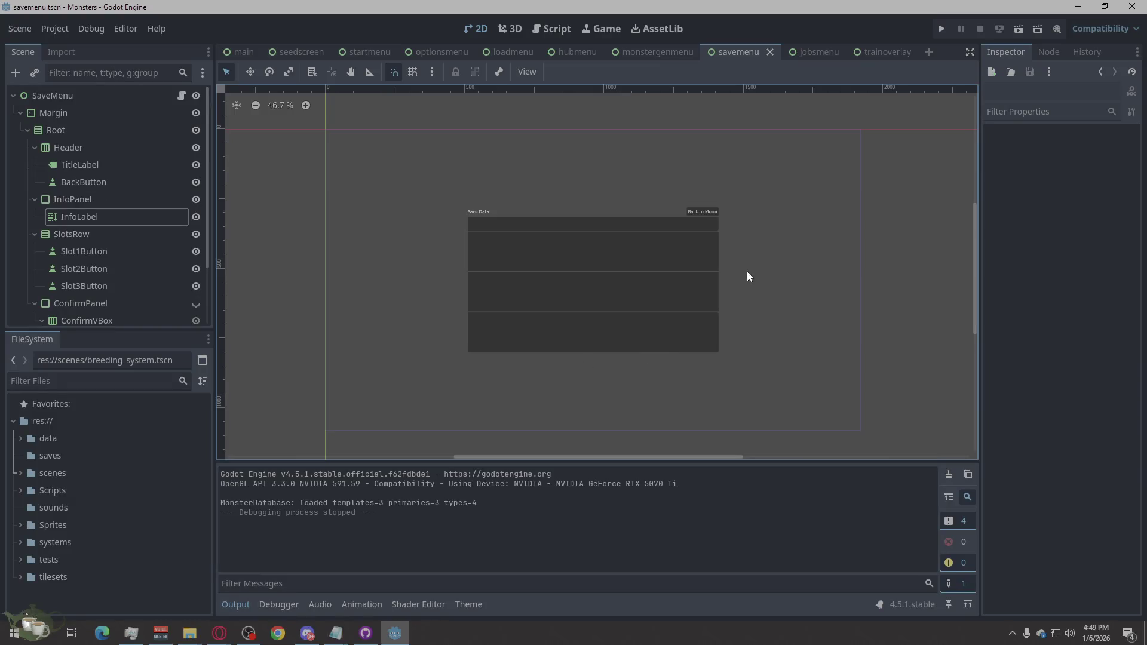
Give TitleLabel a Theme Overrides font size of 48 px.
click(478, 214)
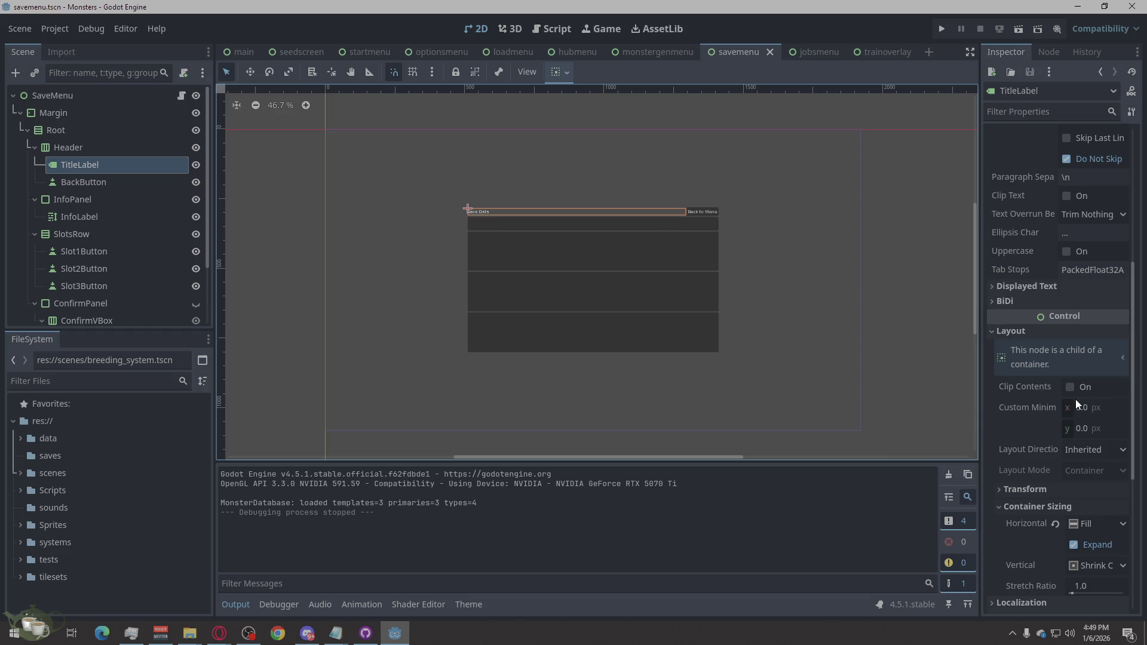
scroll(1082, 400, up, 5)
scroll(1061, 378, down, 4)
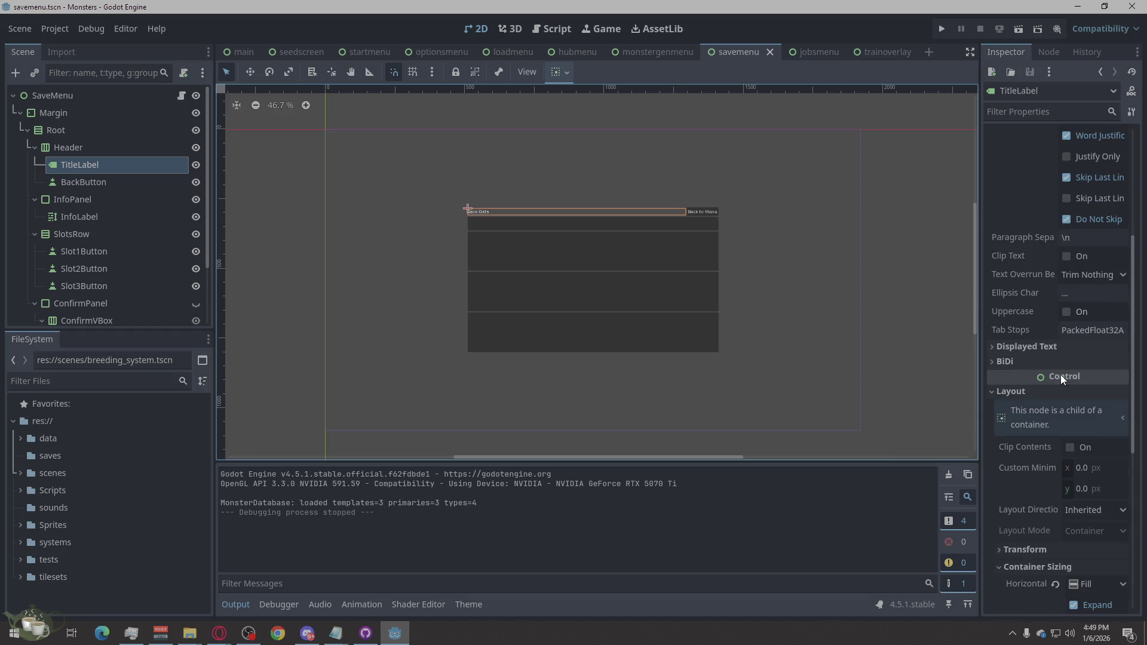
scroll(1034, 388, down, 4)
click(1022, 525)
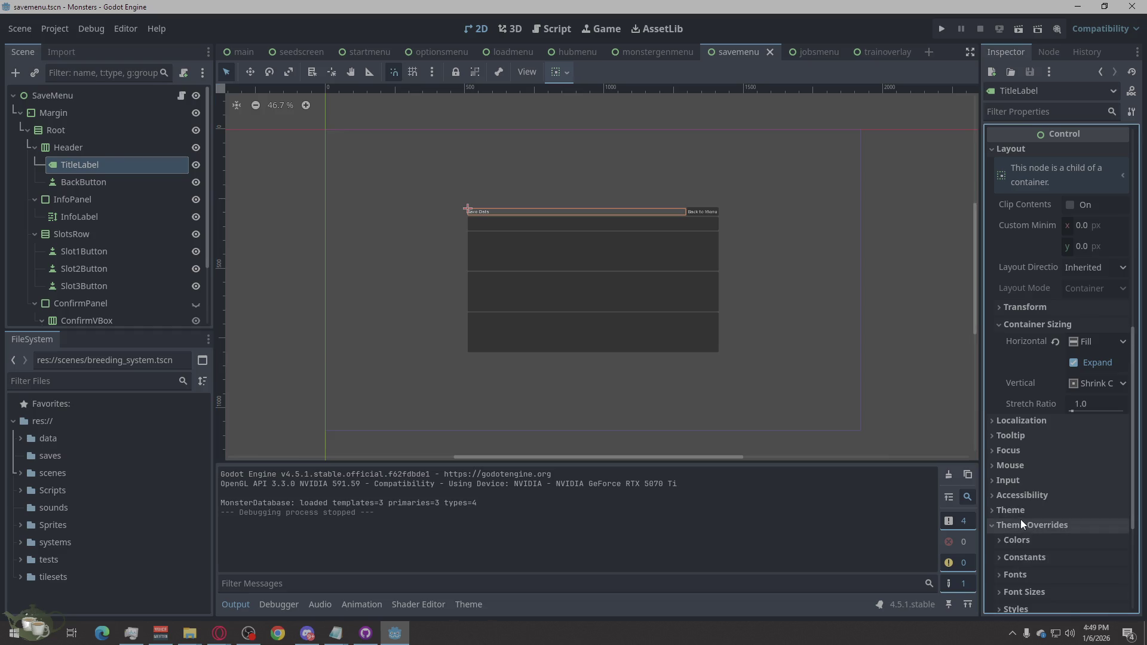
scroll(1040, 442, down, 3)
click(1020, 398)
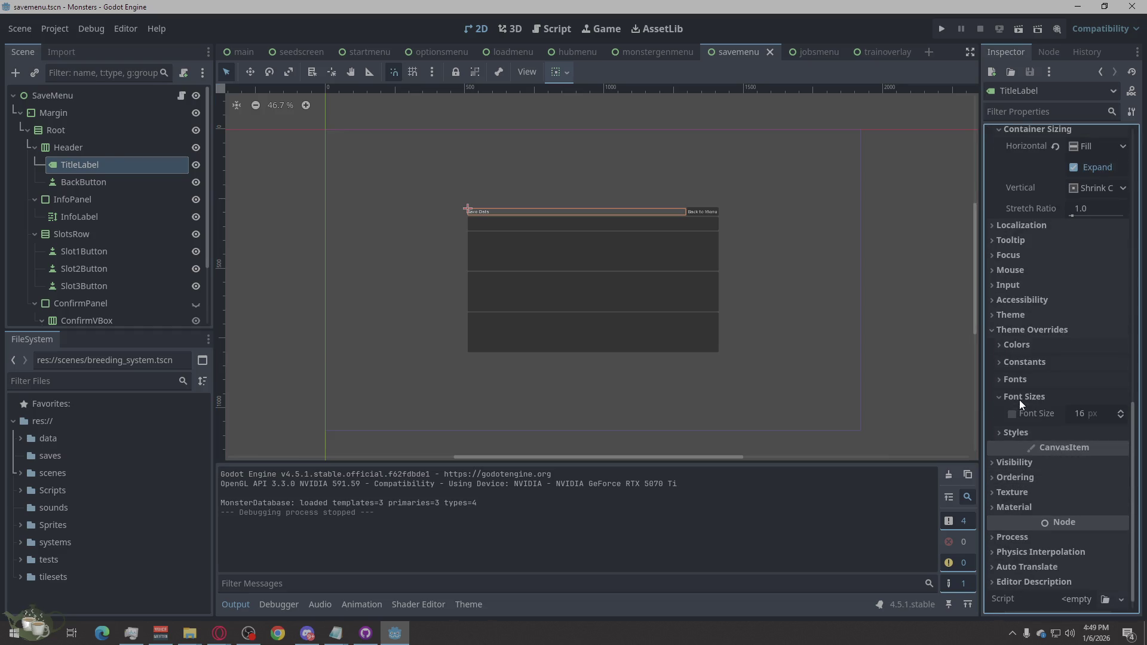
click(1079, 415)
text(48)
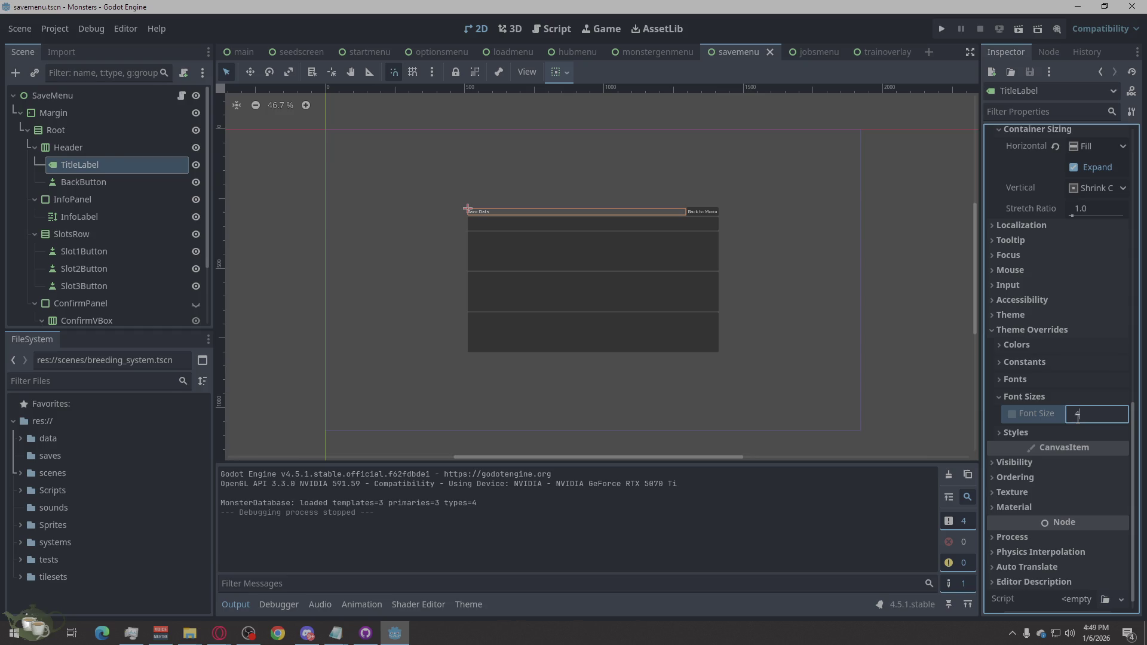
key(Return)
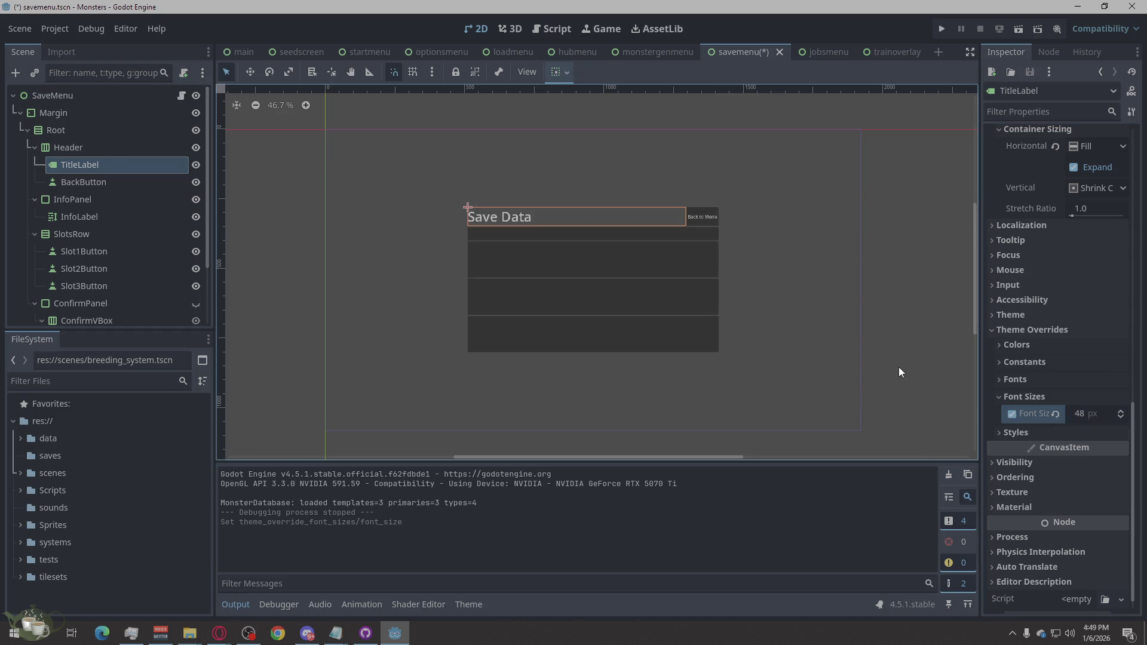
click(899, 367)
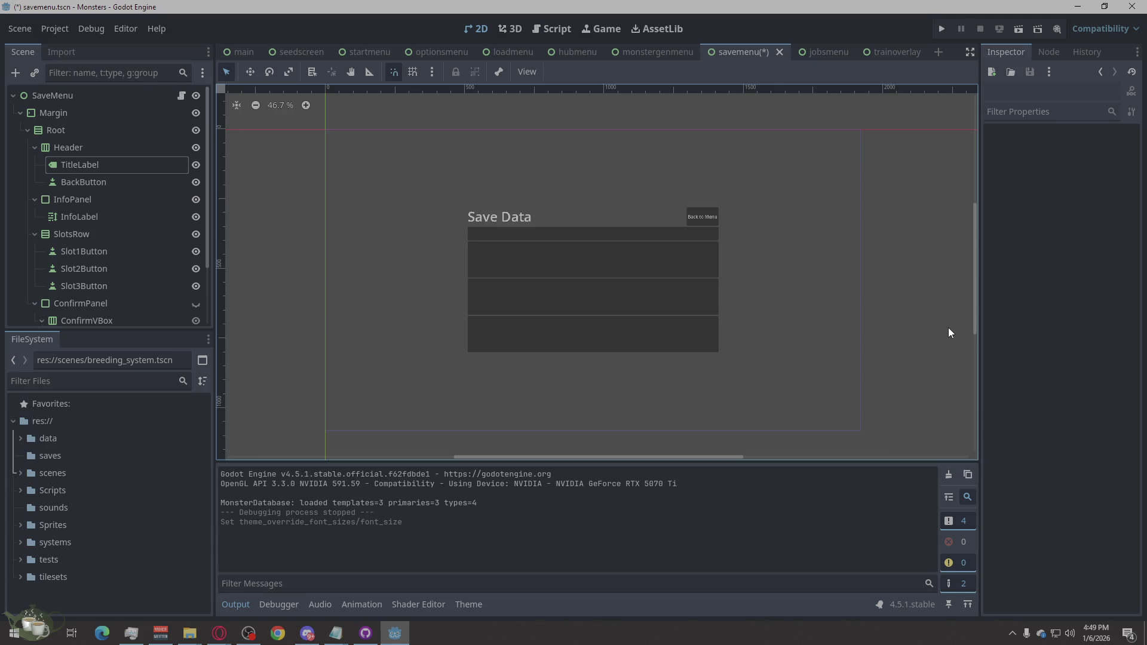
Run the game, view the enlarged Save Game heading, then go back twice and quit.
click(949, 30)
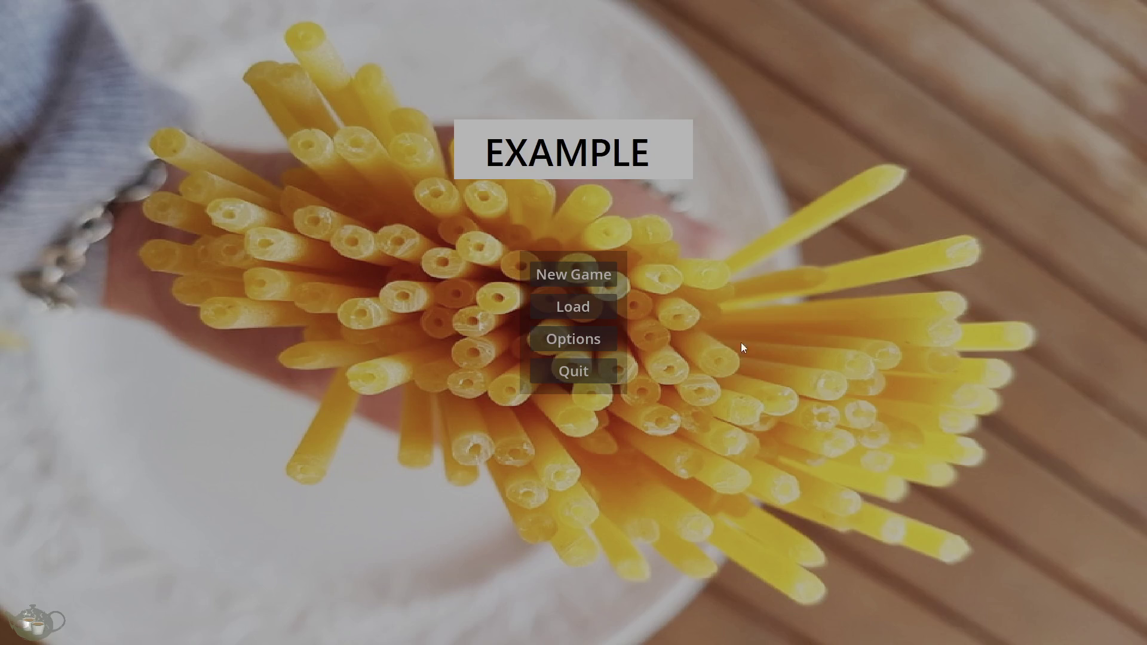
click(598, 280)
click(1061, 396)
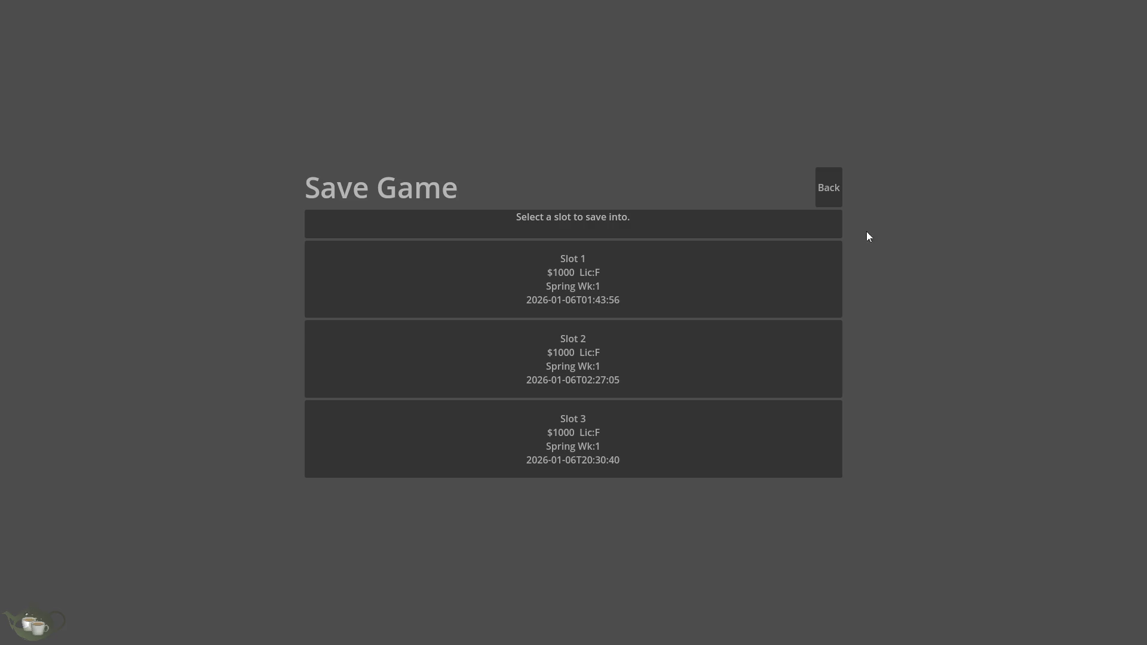
click(830, 182)
click(1034, 426)
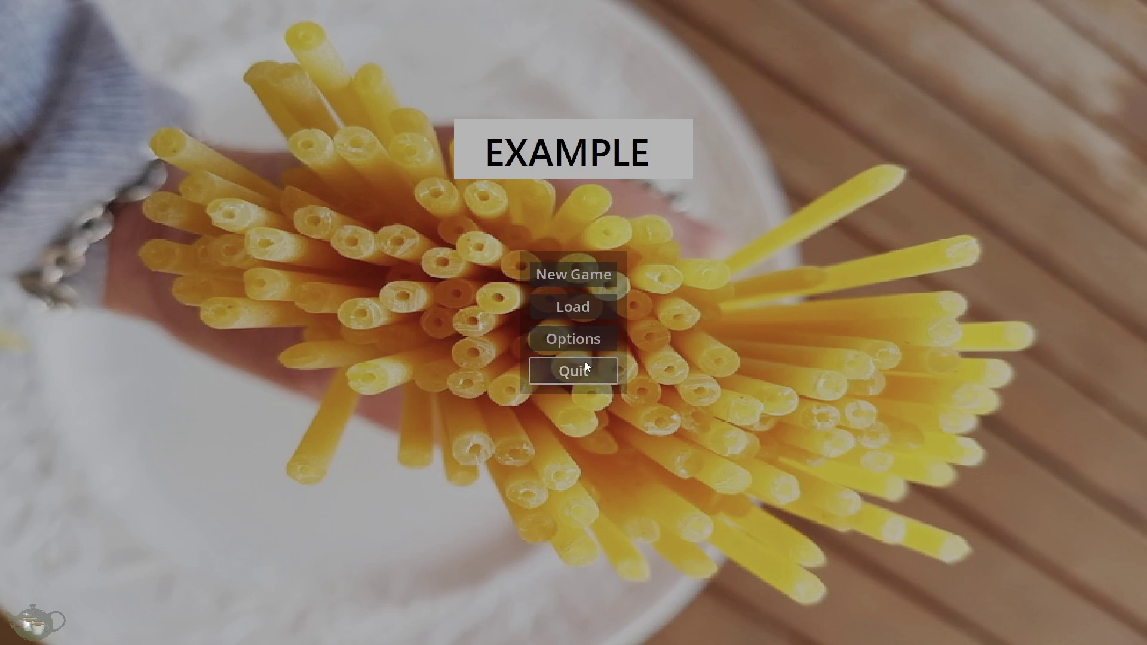
click(585, 362)
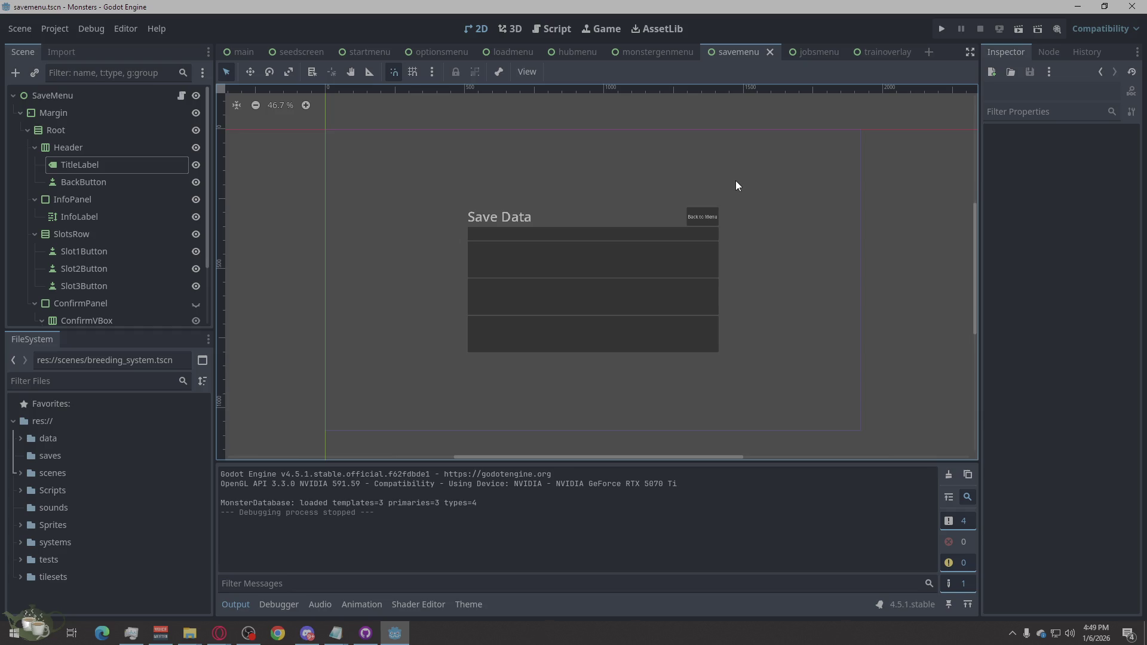
Look through the jobsmenu, trainoverlay and savemenu scene tabs.
click(812, 56)
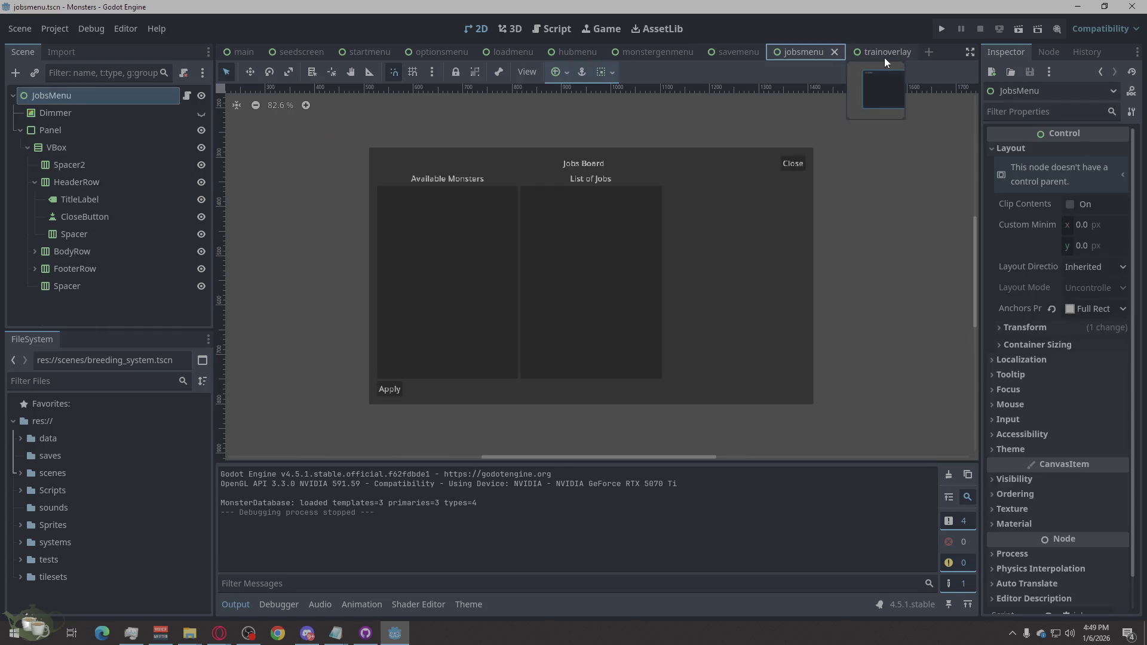
click(884, 53)
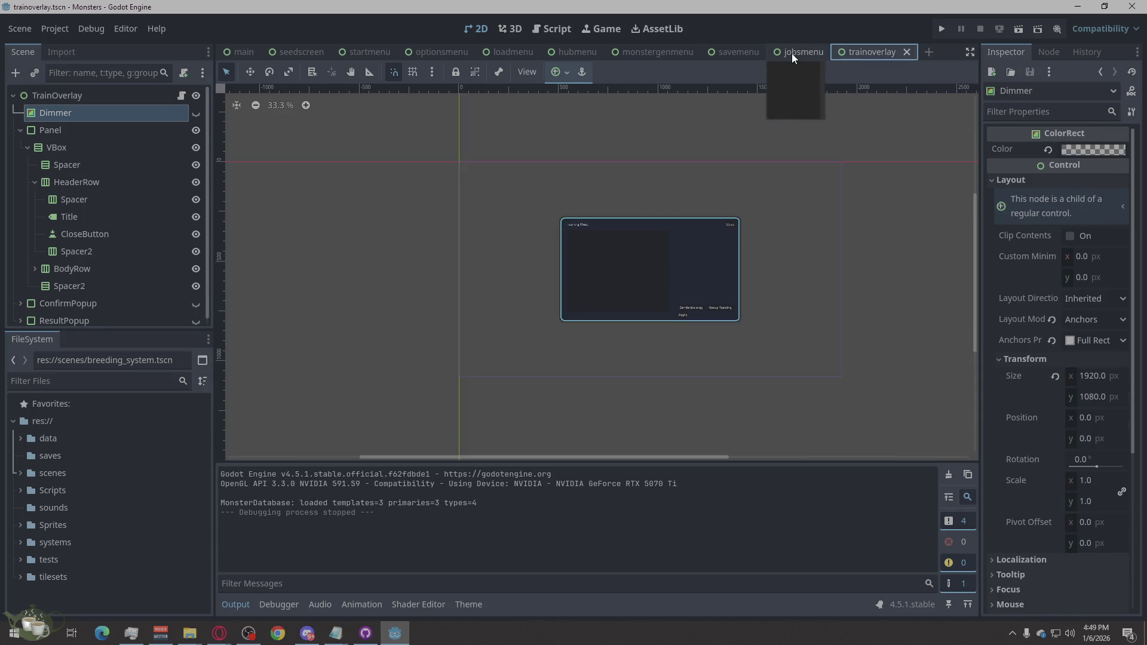
click(791, 52)
click(737, 53)
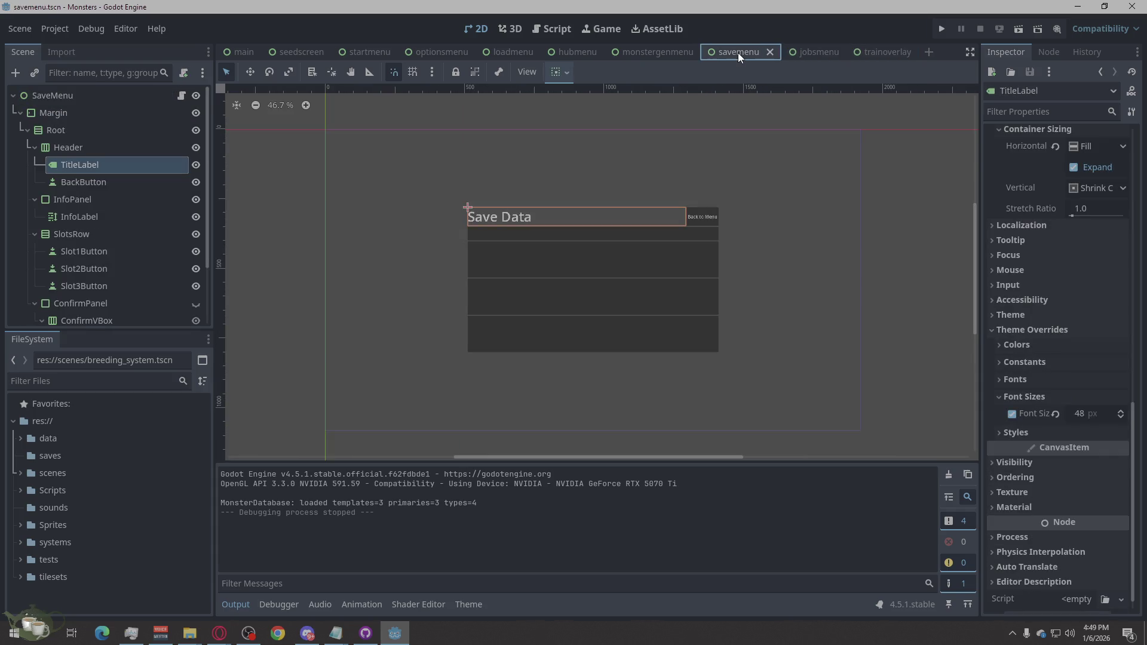
click(808, 254)
click(946, 231)
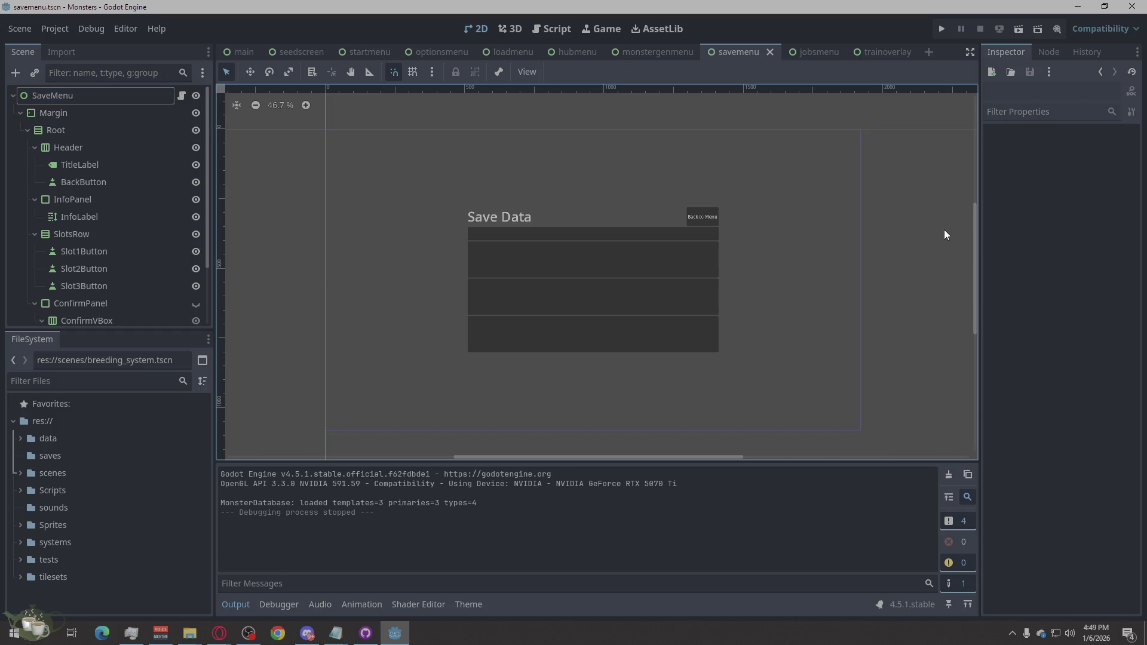
Move on through monstergenmenu and hubmenu to the loadmenu scene, with nothing selected.
click(883, 53)
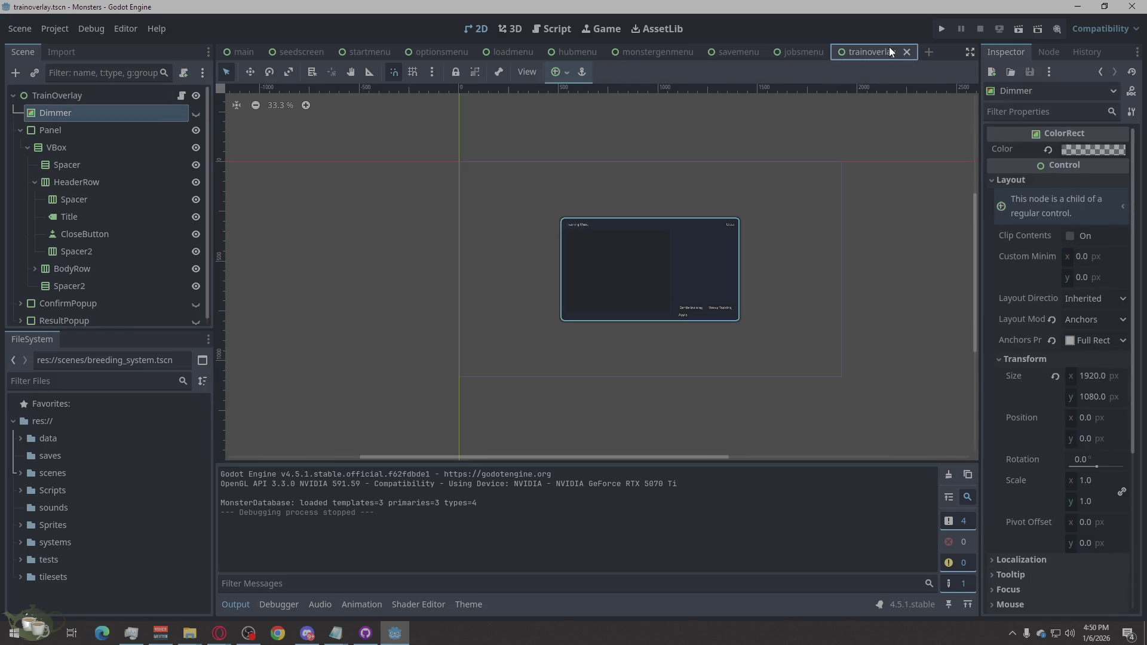
click(812, 48)
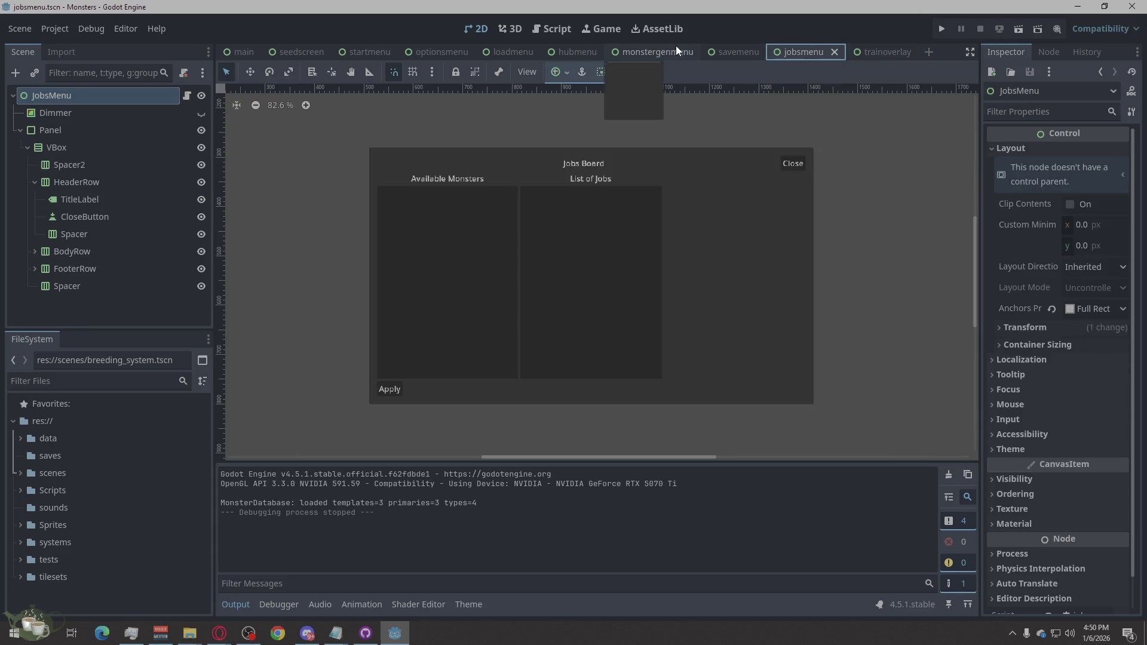
click(675, 48)
click(523, 126)
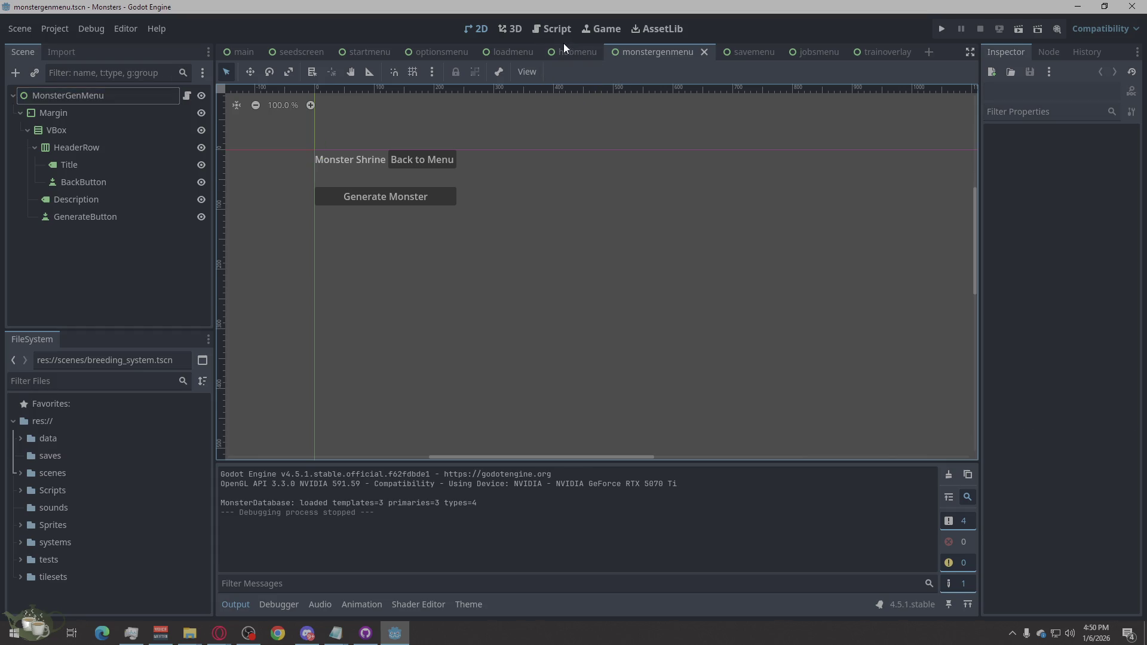
click(571, 52)
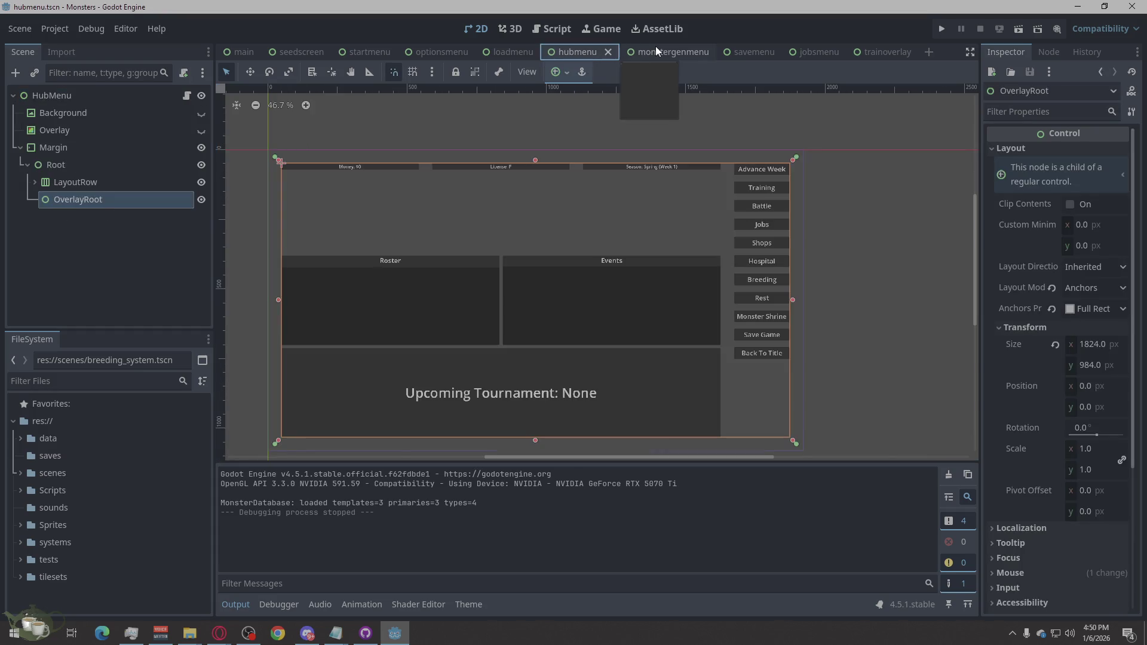
click(519, 51)
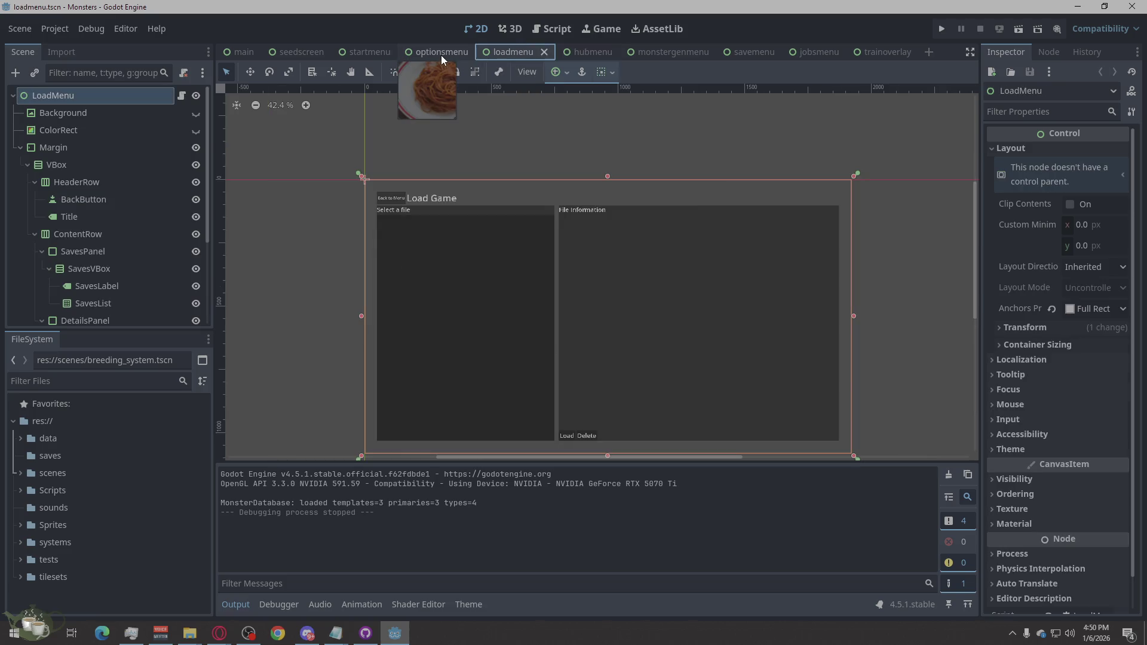
click(643, 138)
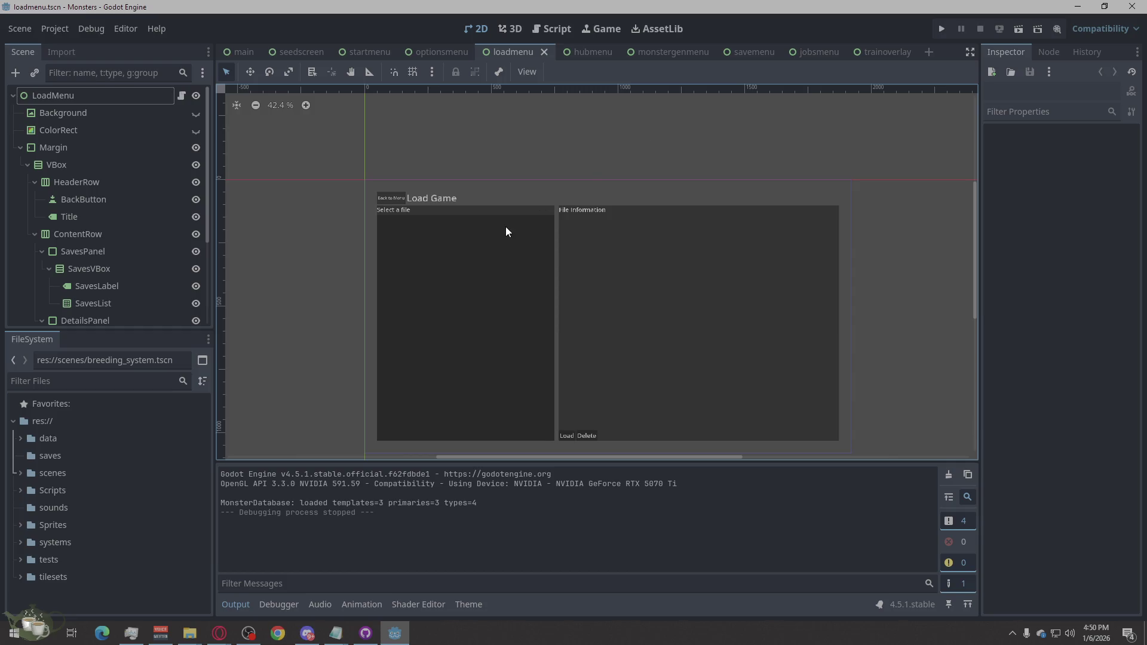
Select SaveInfo and expand its Theme Overrides > Font Sizes section.
click(466, 237)
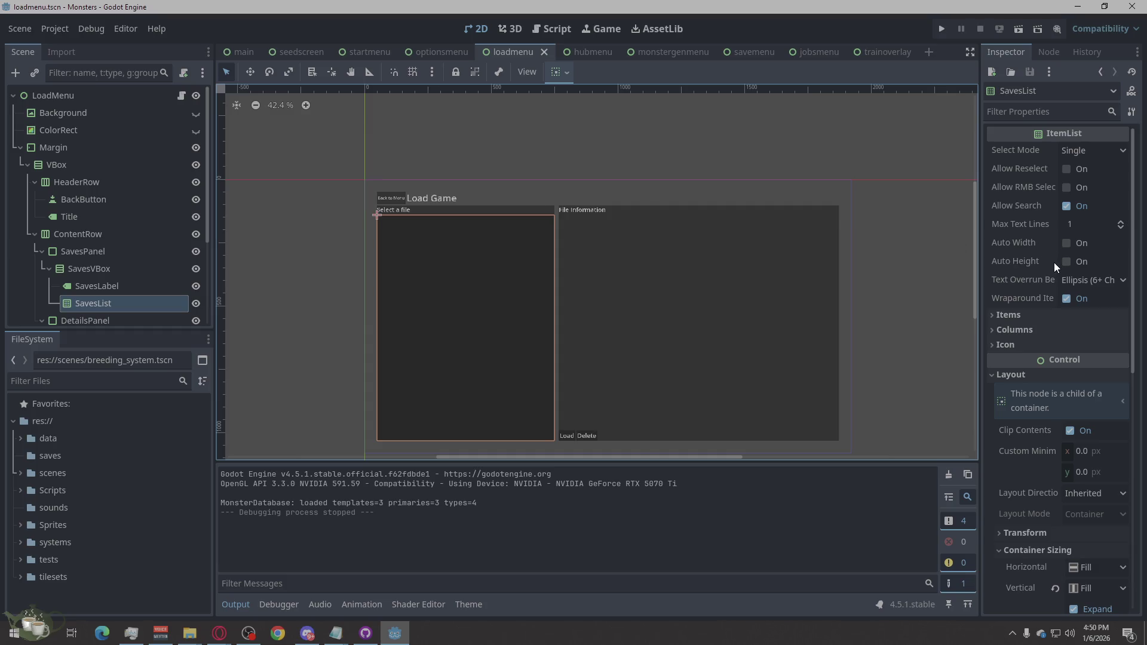
scroll(1034, 367, down, 5)
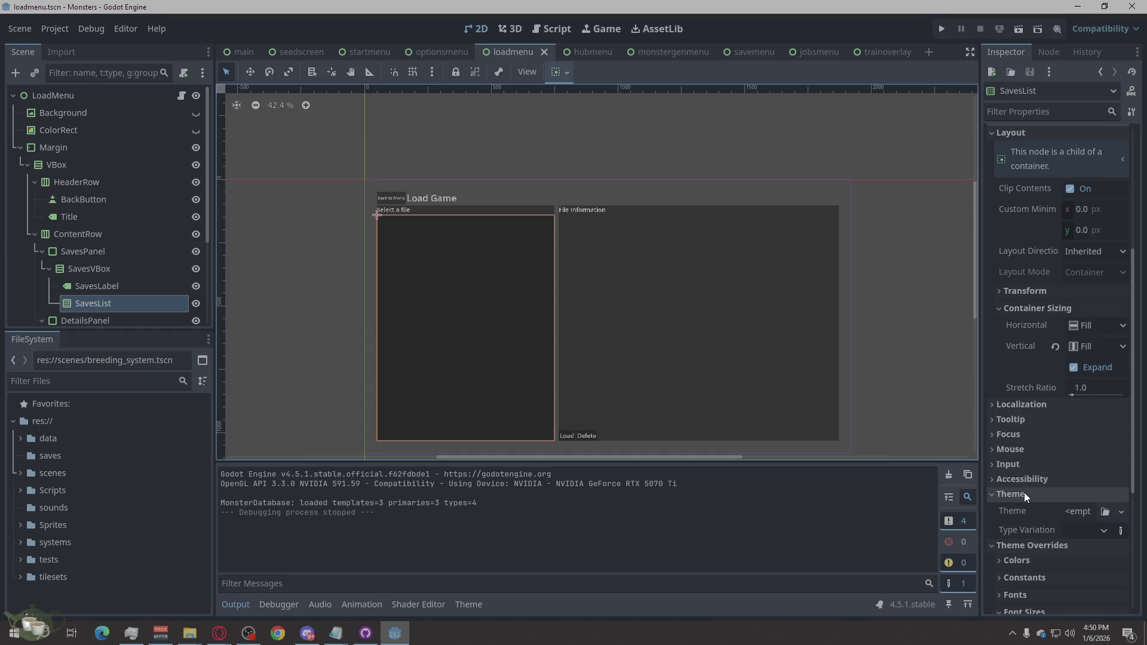
scroll(1024, 493, down, 3)
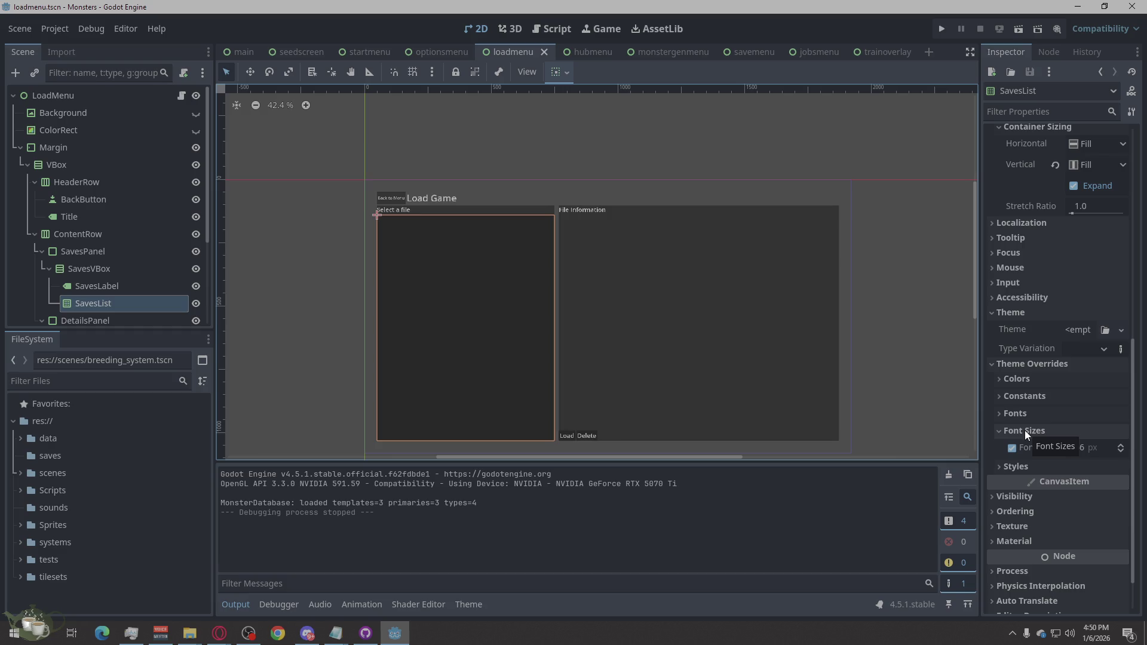
click(599, 320)
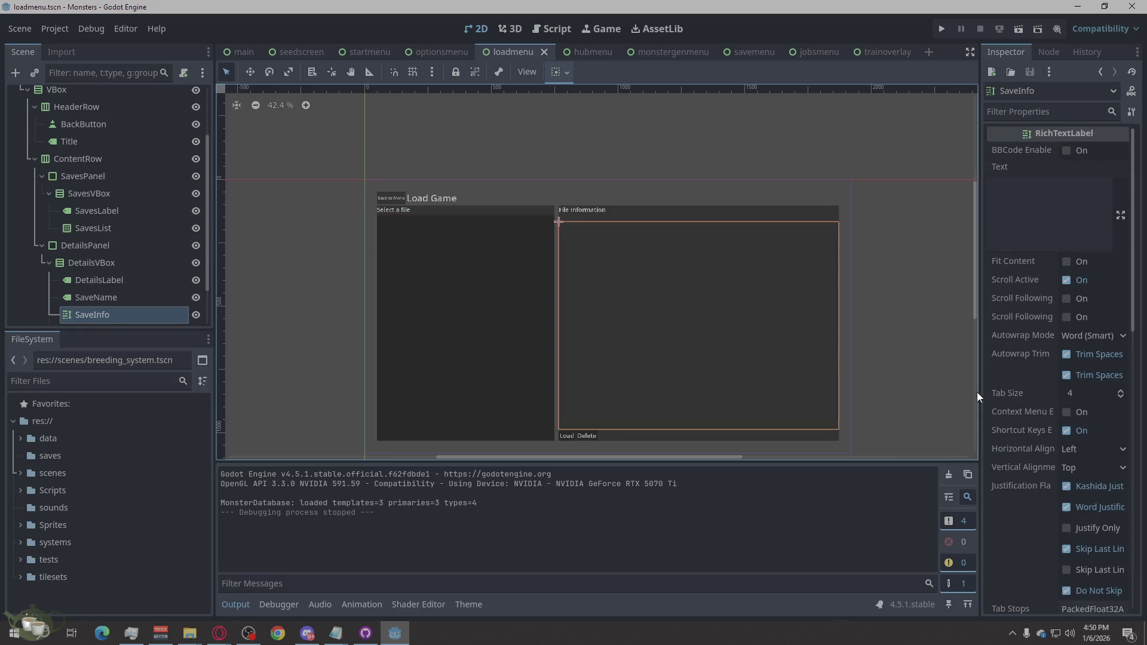
scroll(1103, 435, down, 10)
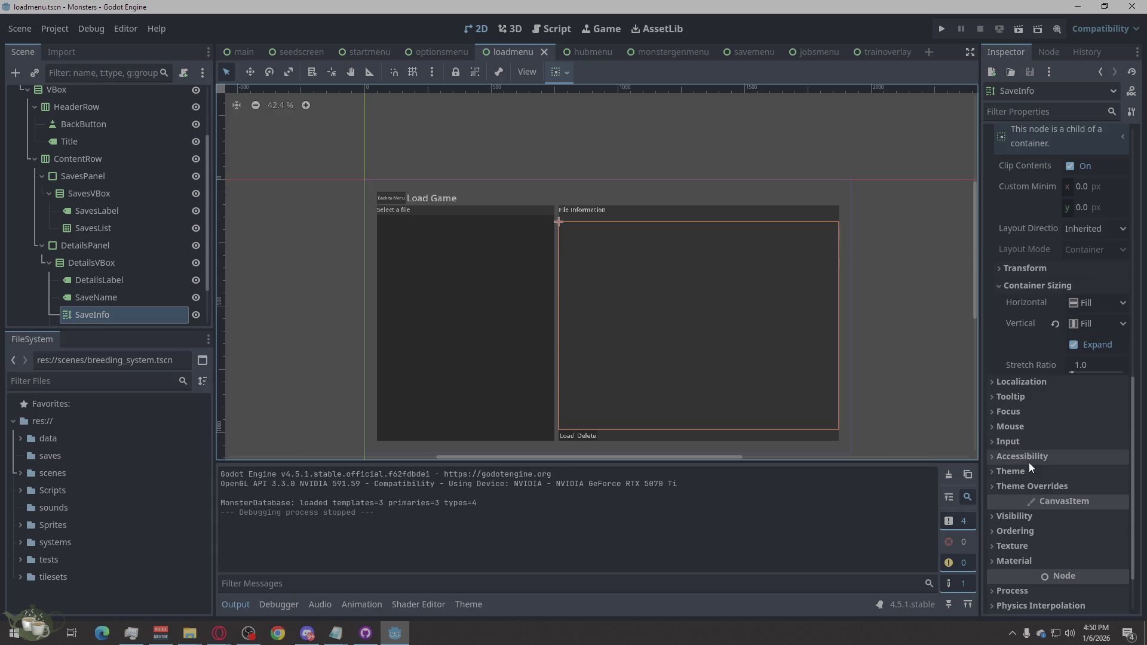
click(1034, 486)
scroll(1034, 482, down, 3)
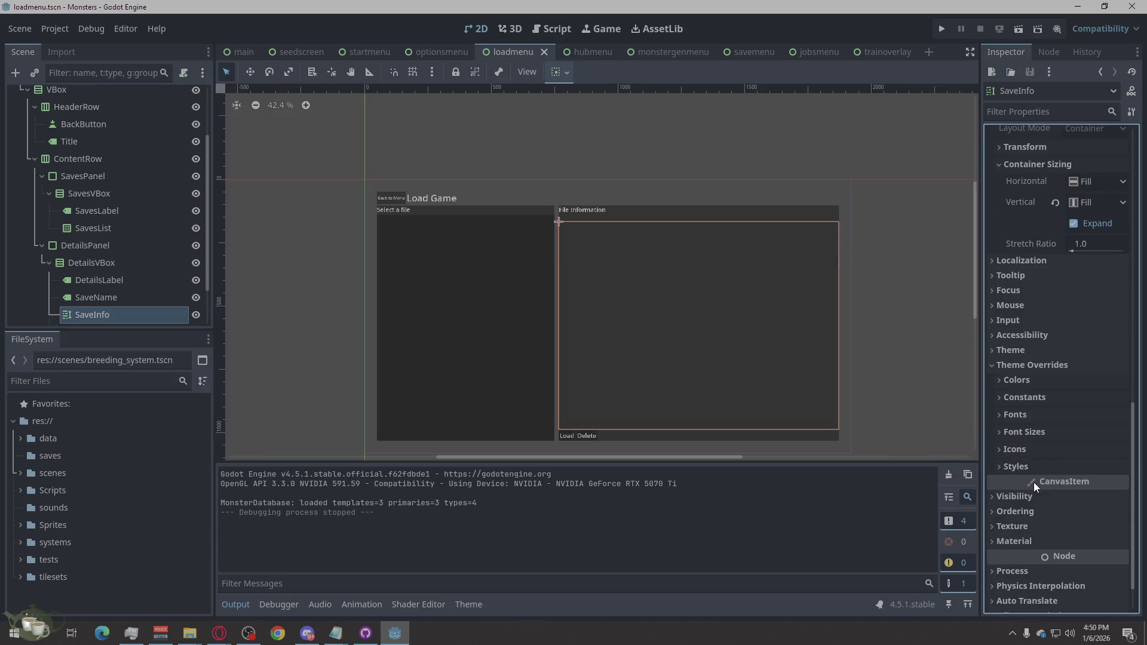
click(1031, 433)
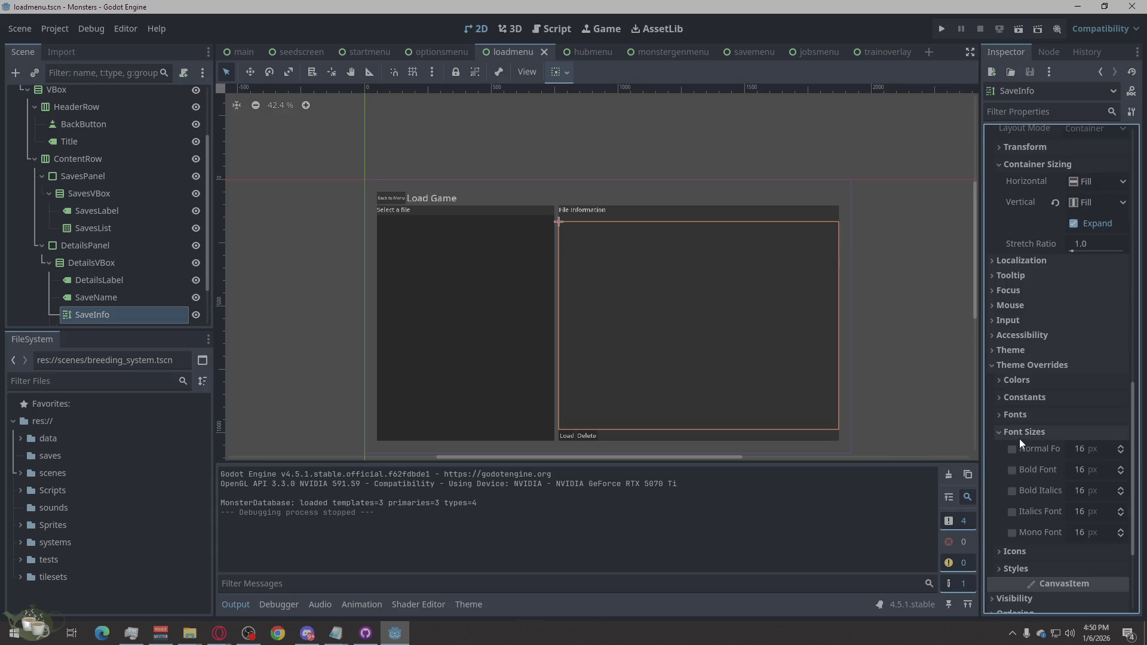
click(1020, 432)
click(1027, 414)
click(1028, 414)
click(1023, 432)
Enter 24 for SaveInfo's Normal, Bold, Bold Italics, Italics and Mono font sizes.
click(1084, 452)
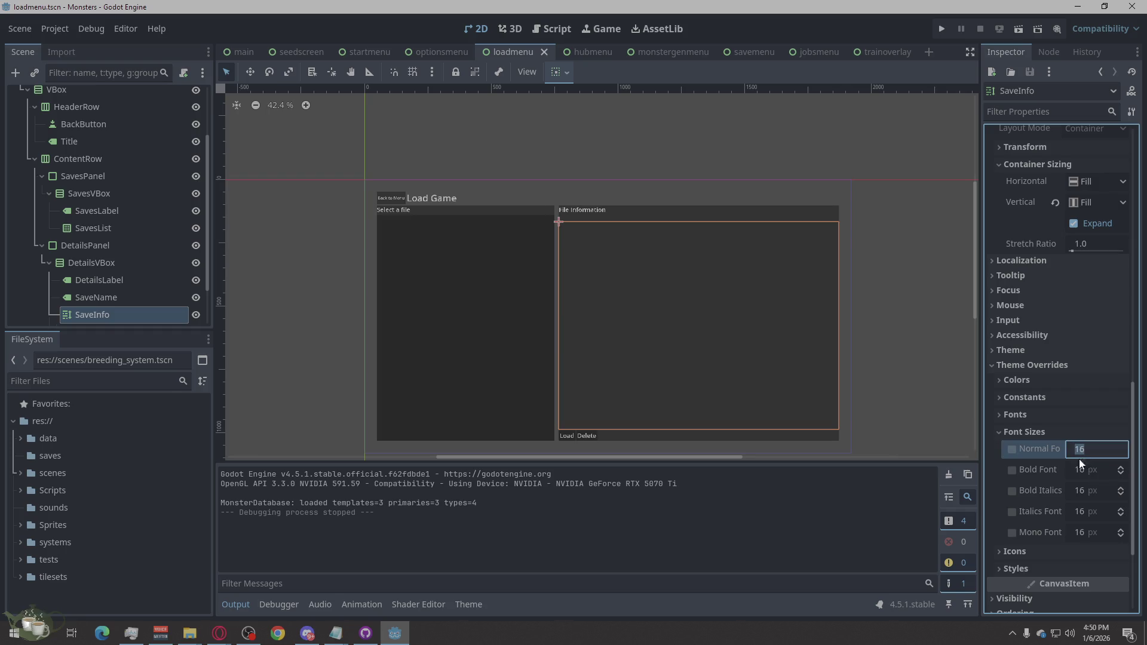
text(24)
click(1077, 476)
text(24)
click(1080, 489)
text(24)
click(1081, 510)
text(24)
click(1082, 531)
text(24)
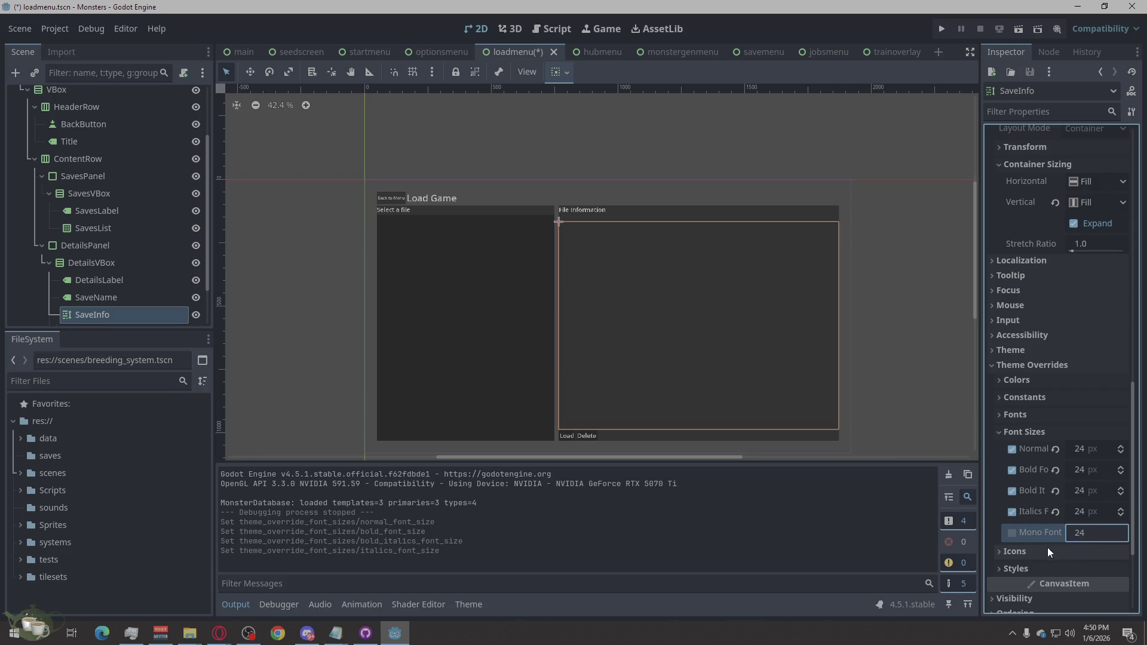
key(Return)
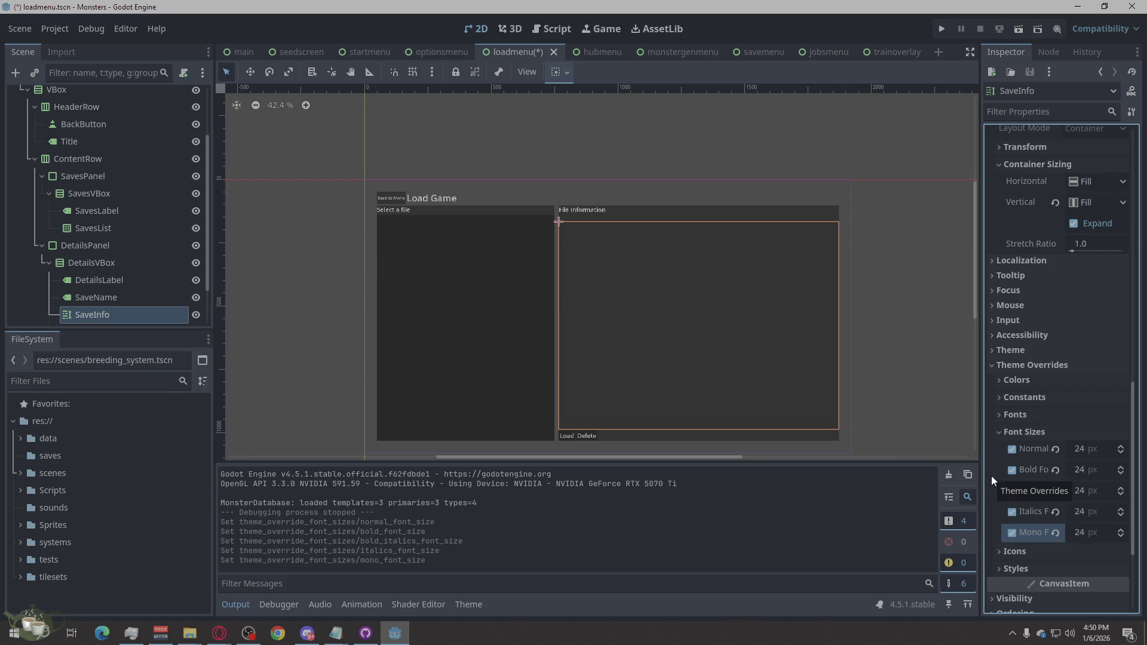
Set the File Information label's (DetailsLabel) font size override to 36.
click(894, 390)
click(613, 214)
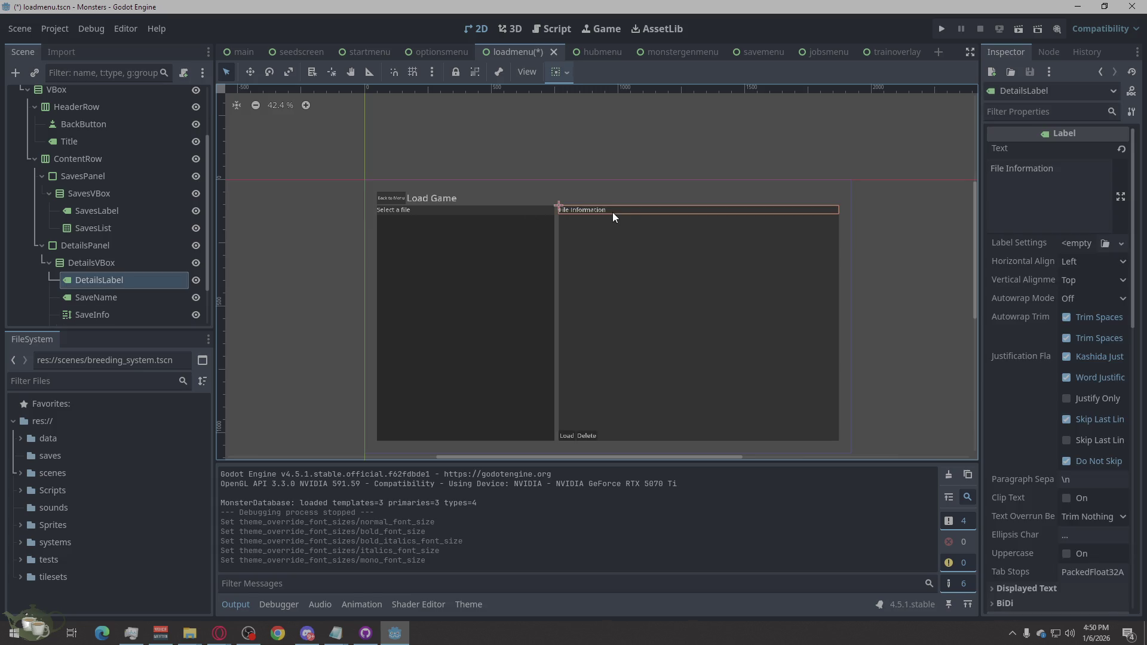
scroll(1077, 507, down, 6)
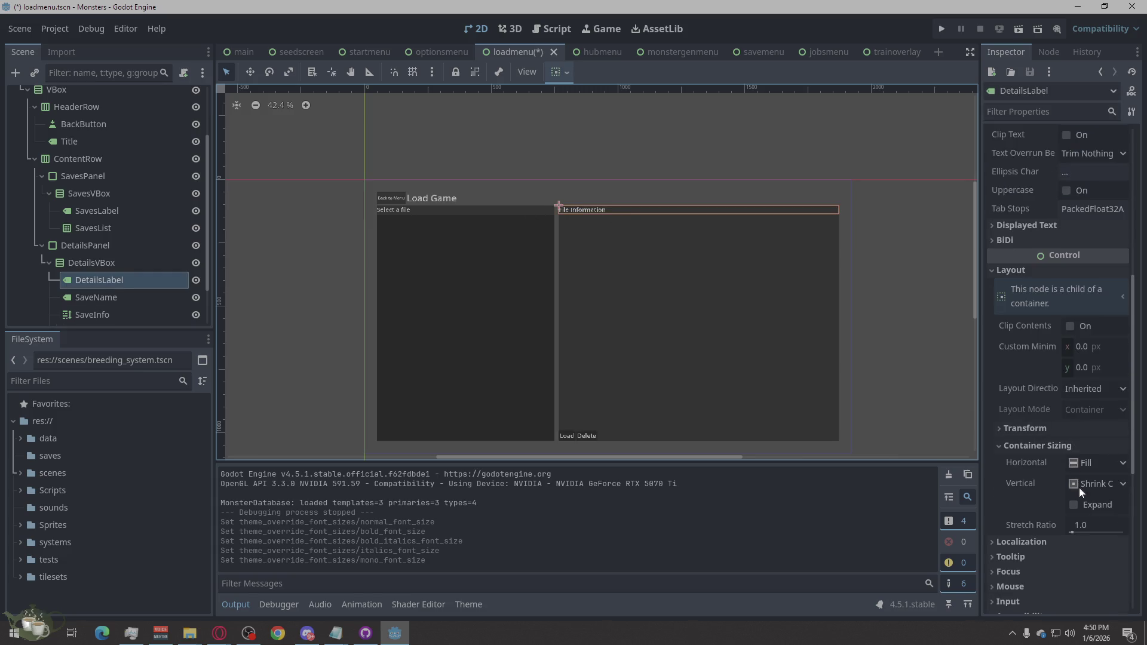
scroll(1038, 415, down, 4)
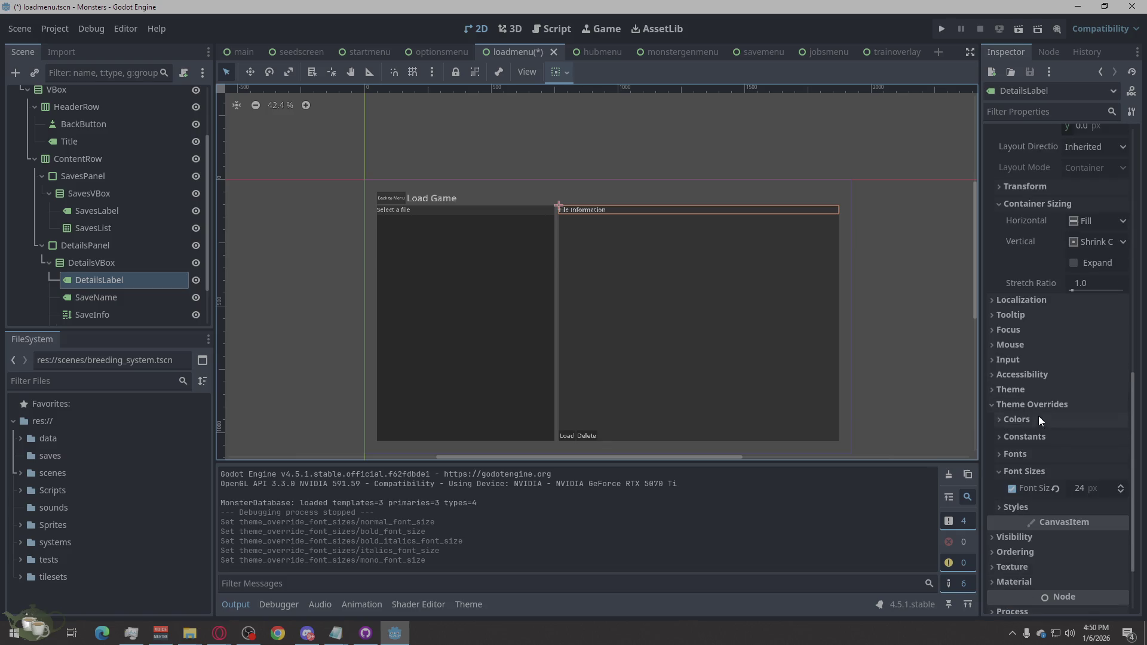
click(1086, 490)
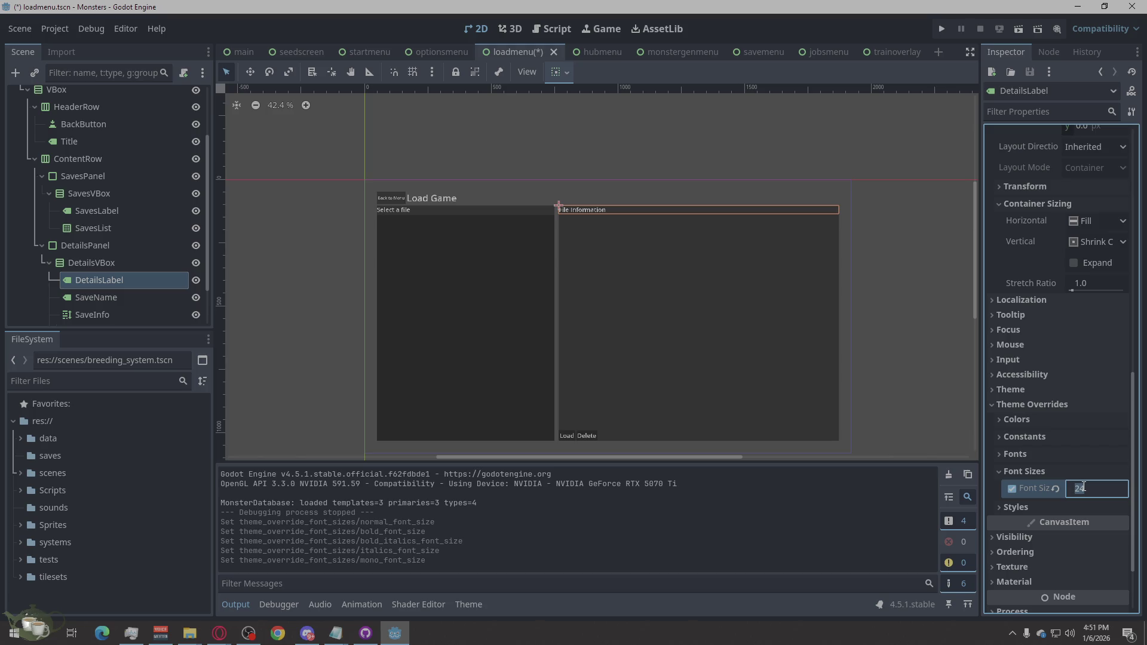
text(36)
key(Return)
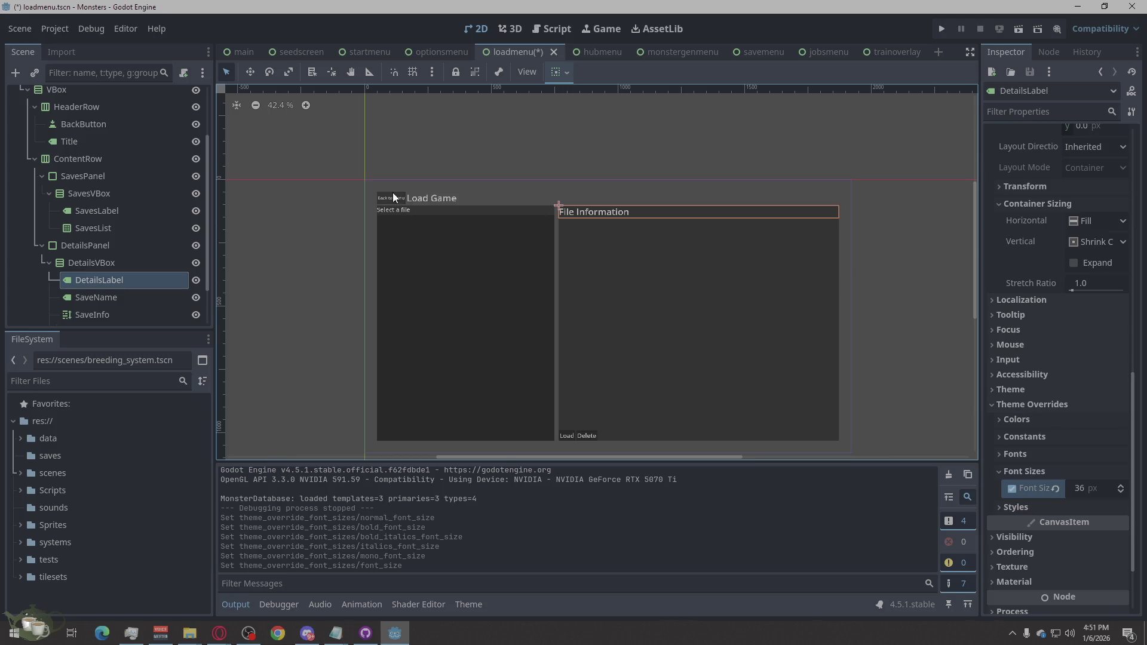
Set the Select a file label's (SavesLabel) font size override to 36.
click(422, 210)
scroll(1066, 507, down, 5)
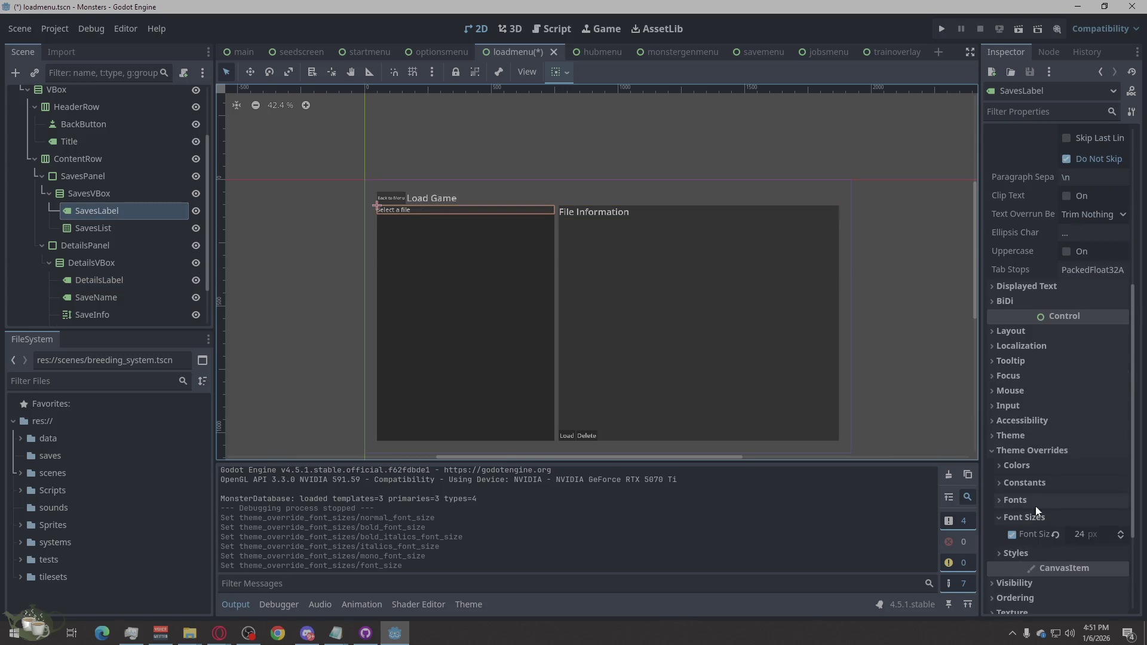
click(1089, 534)
text(36)
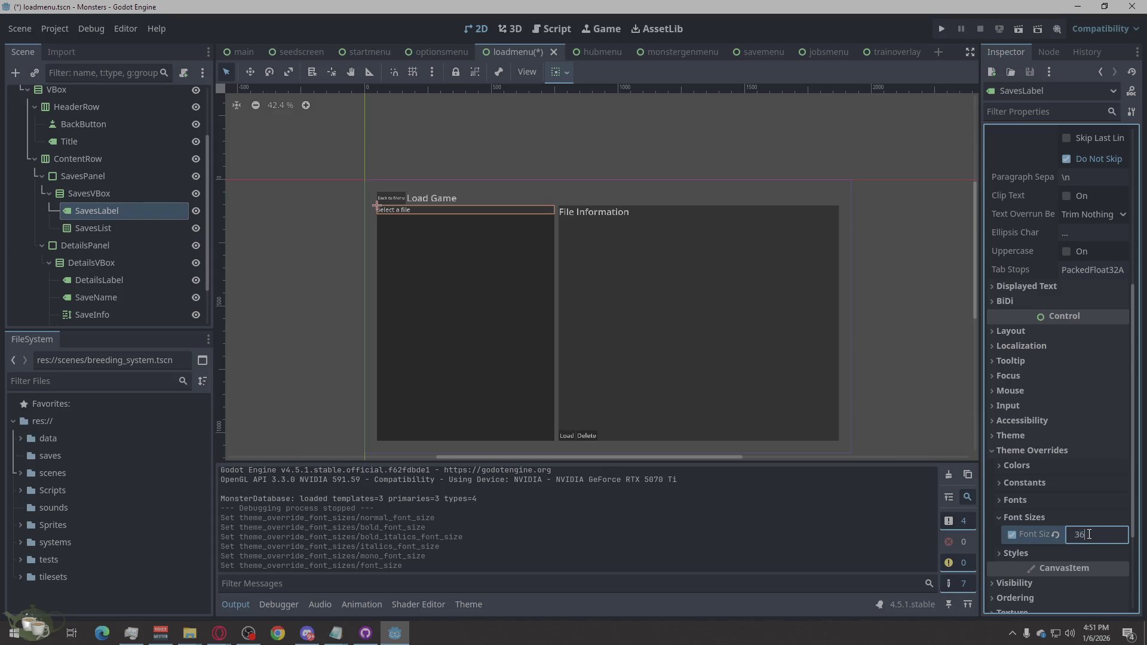
key(Return)
click(391, 198)
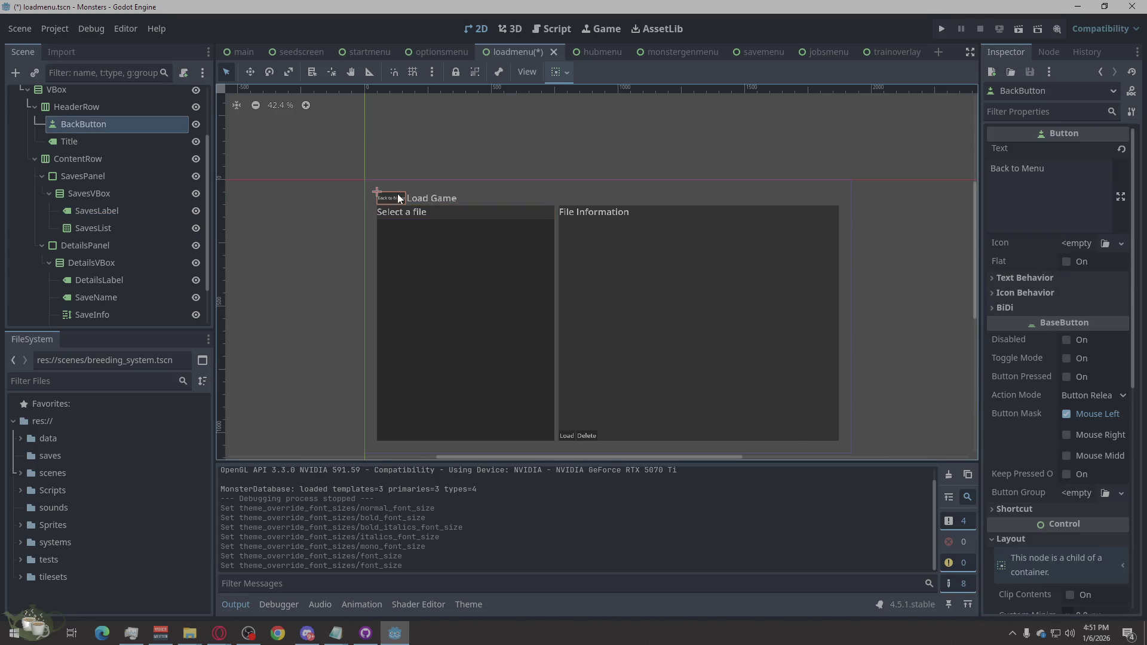
Give BackButton a 24 px font size override.
scroll(1102, 490, down, 5)
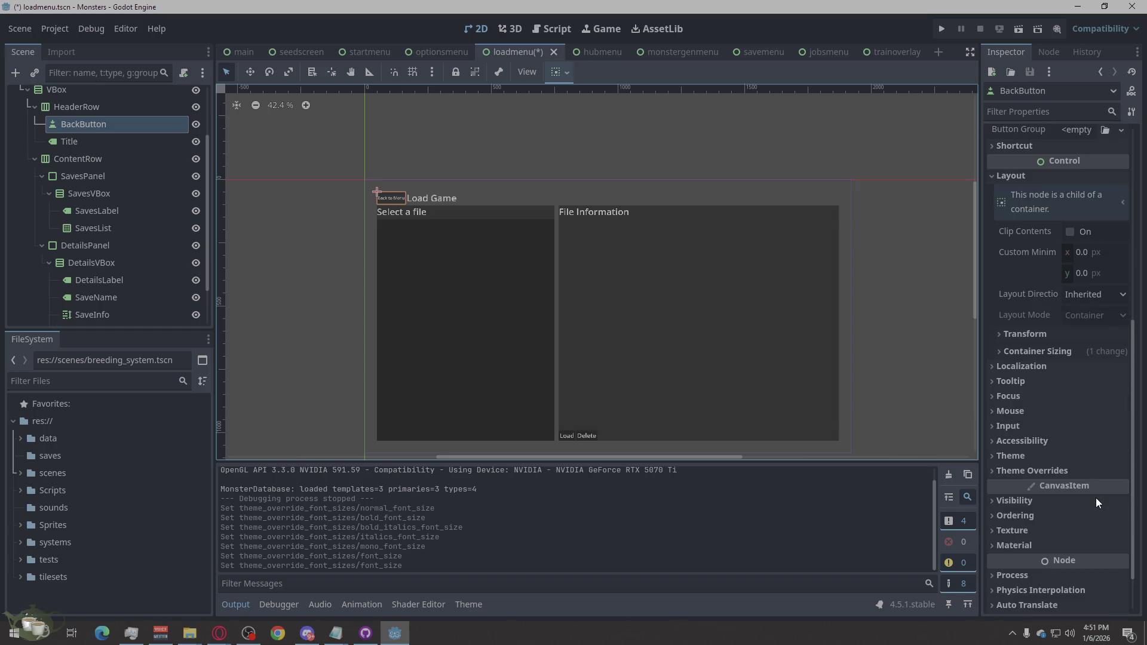
click(1023, 471)
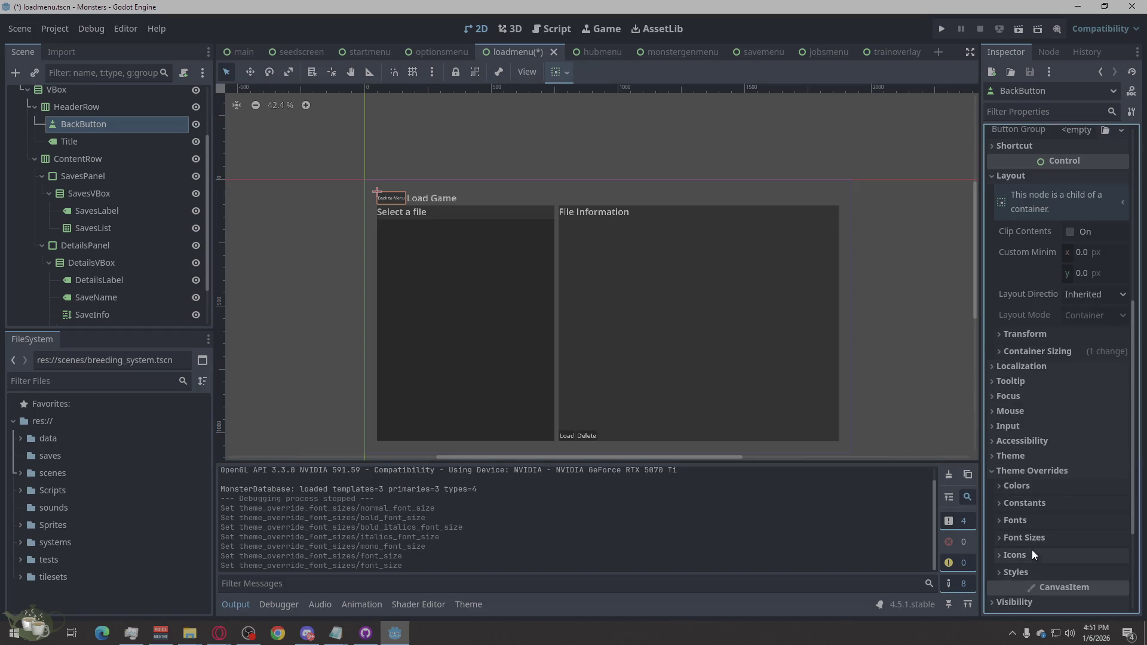
click(1074, 538)
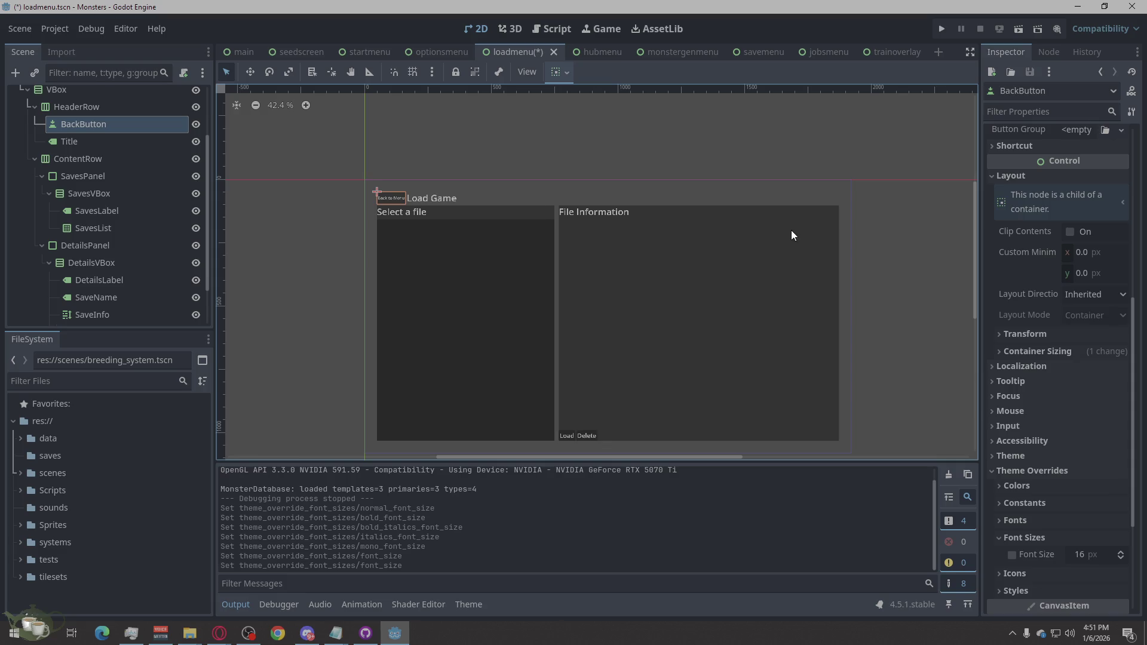
click(1080, 554)
text(14)
double_click(1083, 555)
text(24)
key(Return)
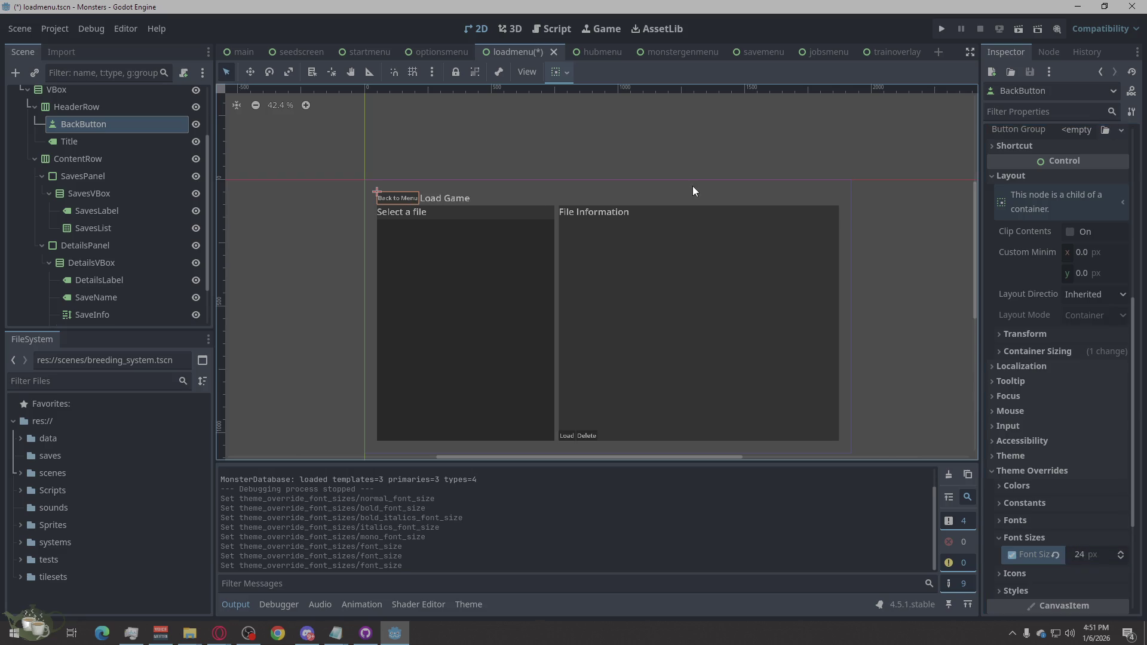
Move BackButton below Title in the header row of the Scene tree.
click(693, 179)
drag(90, 126, 84, 150)
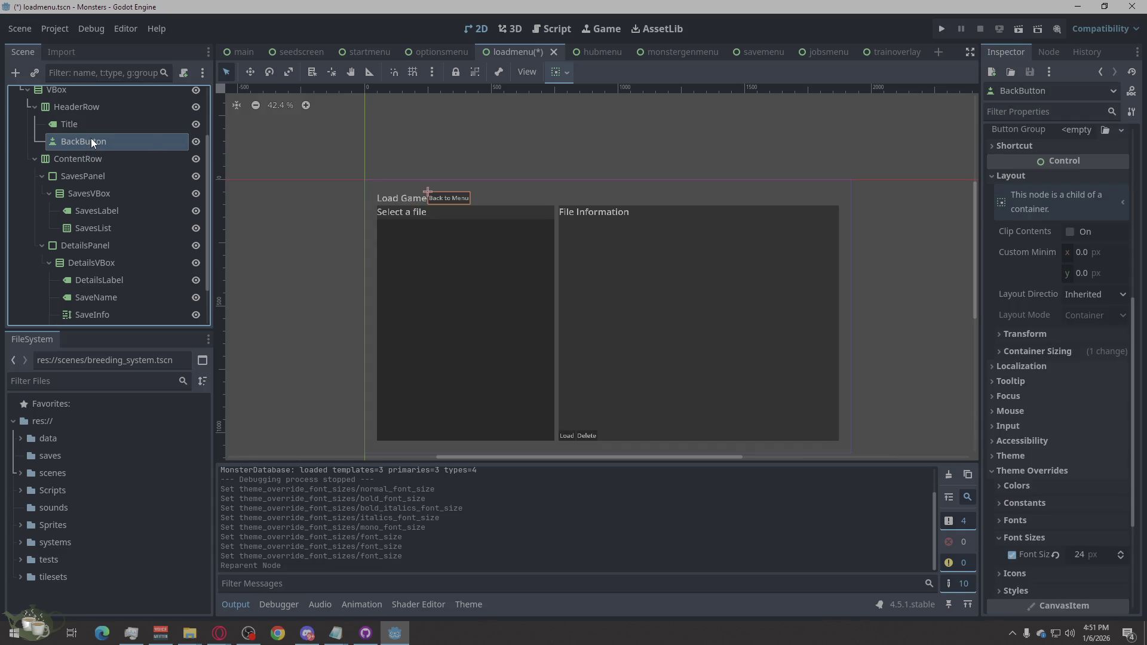
click(96, 123)
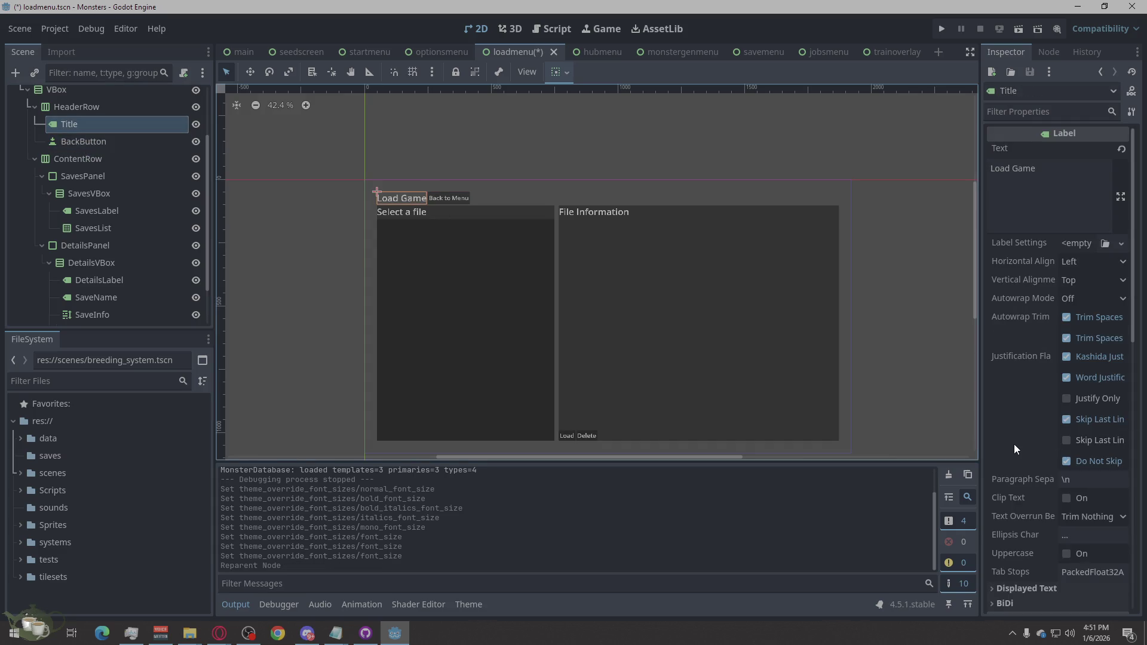
scroll(1079, 555, down, 5)
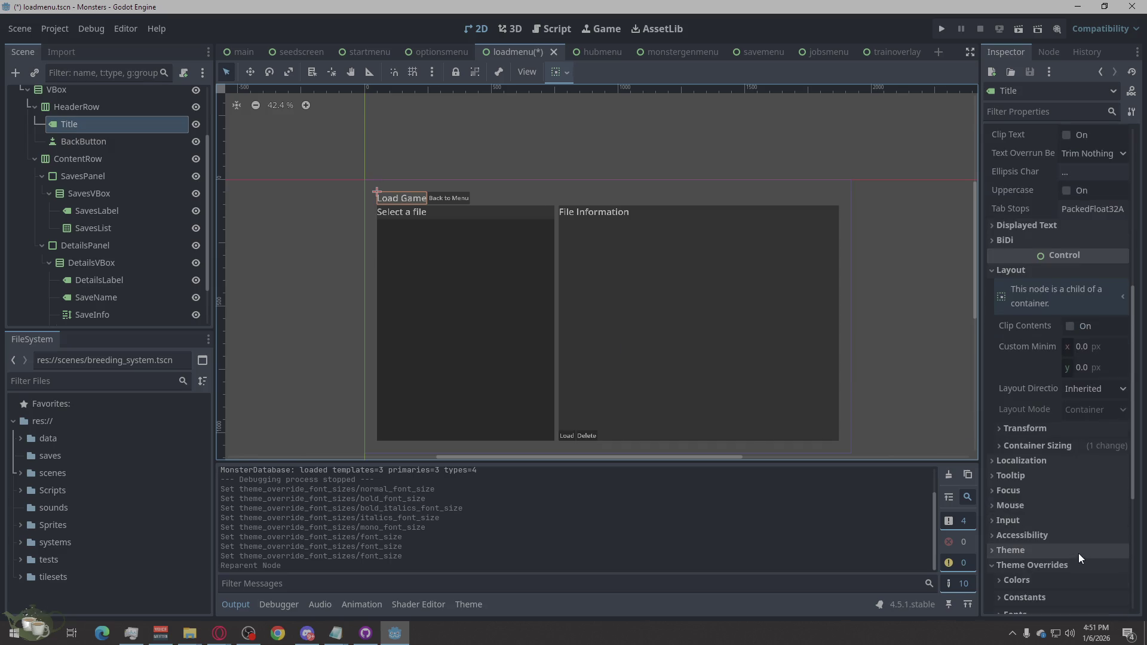
Set the Title label's horizontal container sizing to Expand.
click(1030, 442)
click(1064, 496)
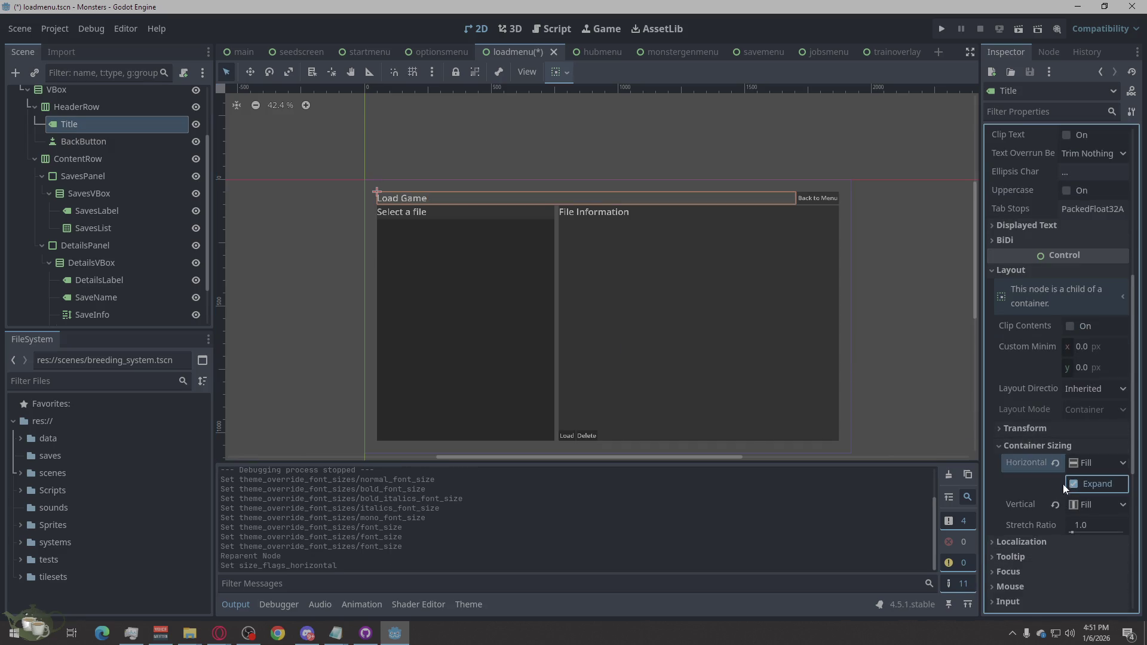
click(920, 318)
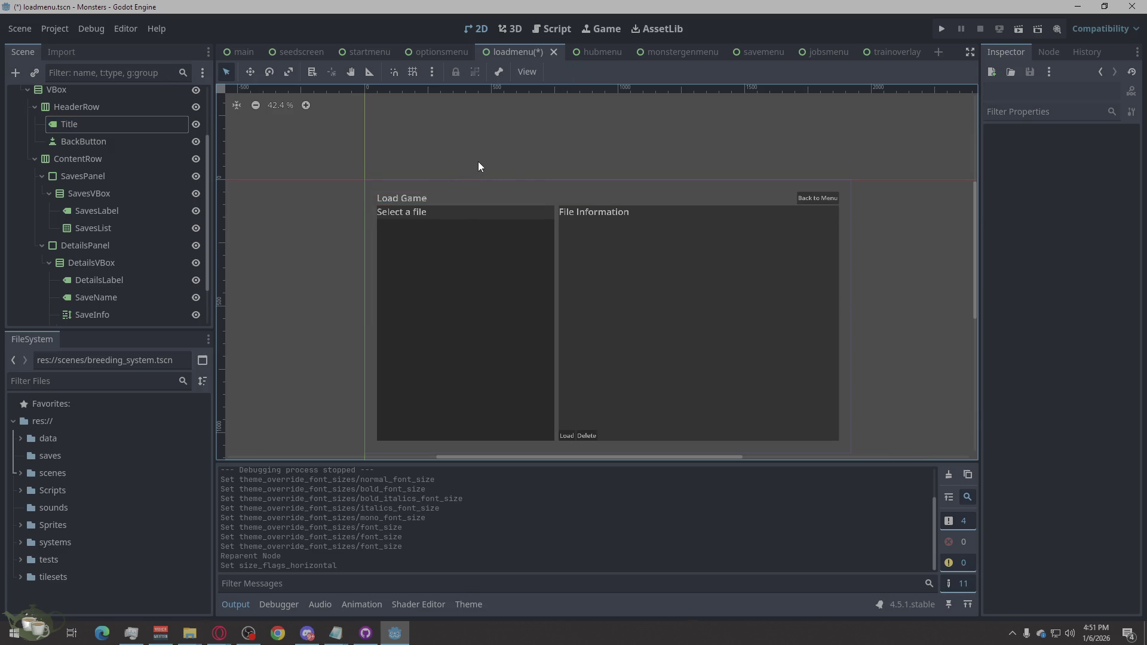
Save loadmenu, run the game, open the Load screen, go back and quit.
key(ctrl+s)
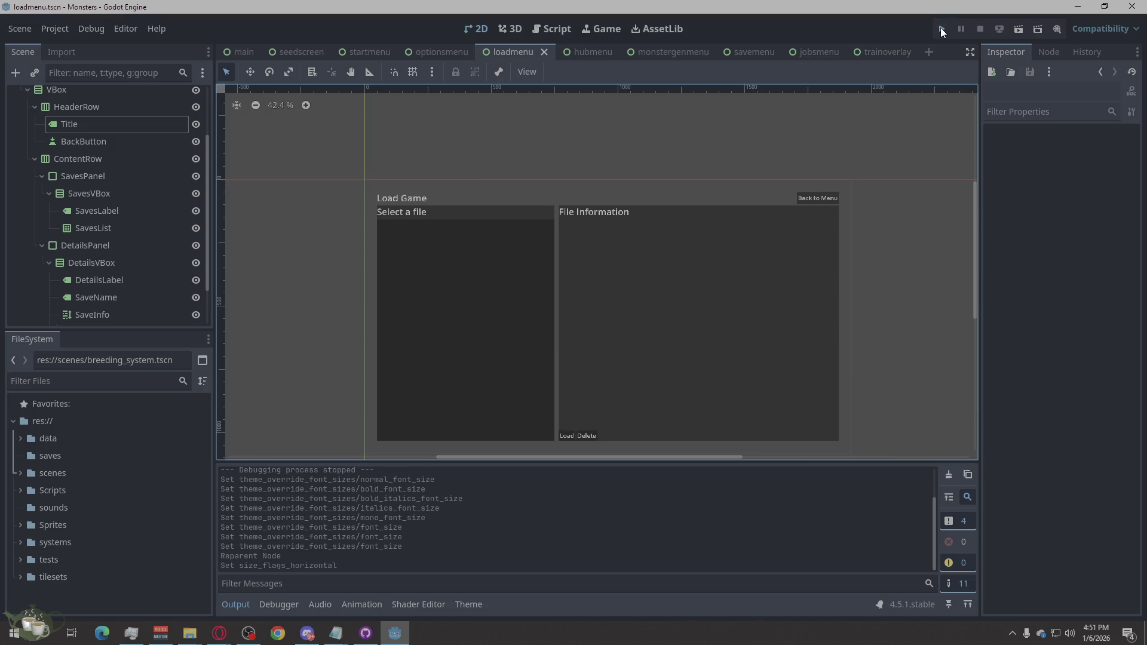
click(942, 29)
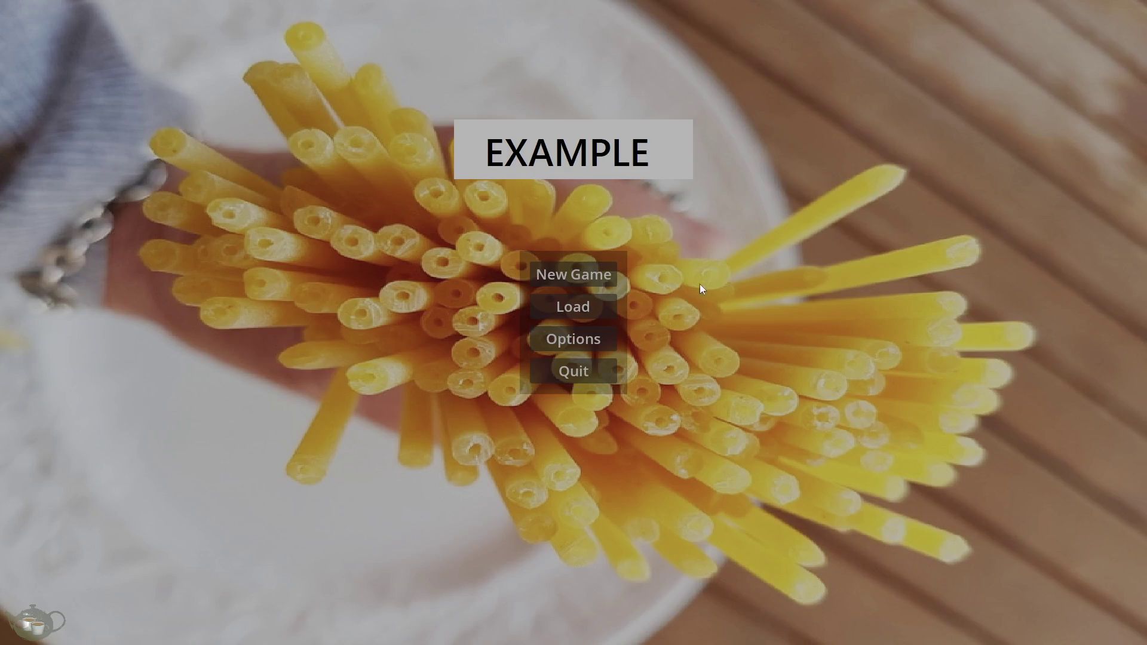
click(608, 311)
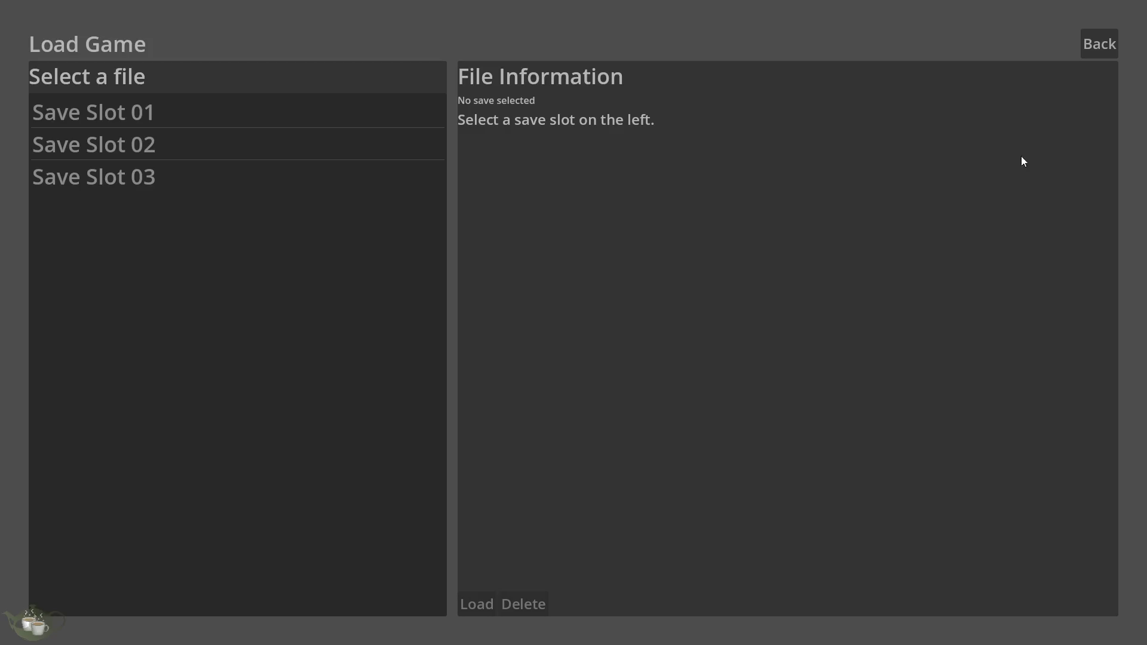
click(1086, 42)
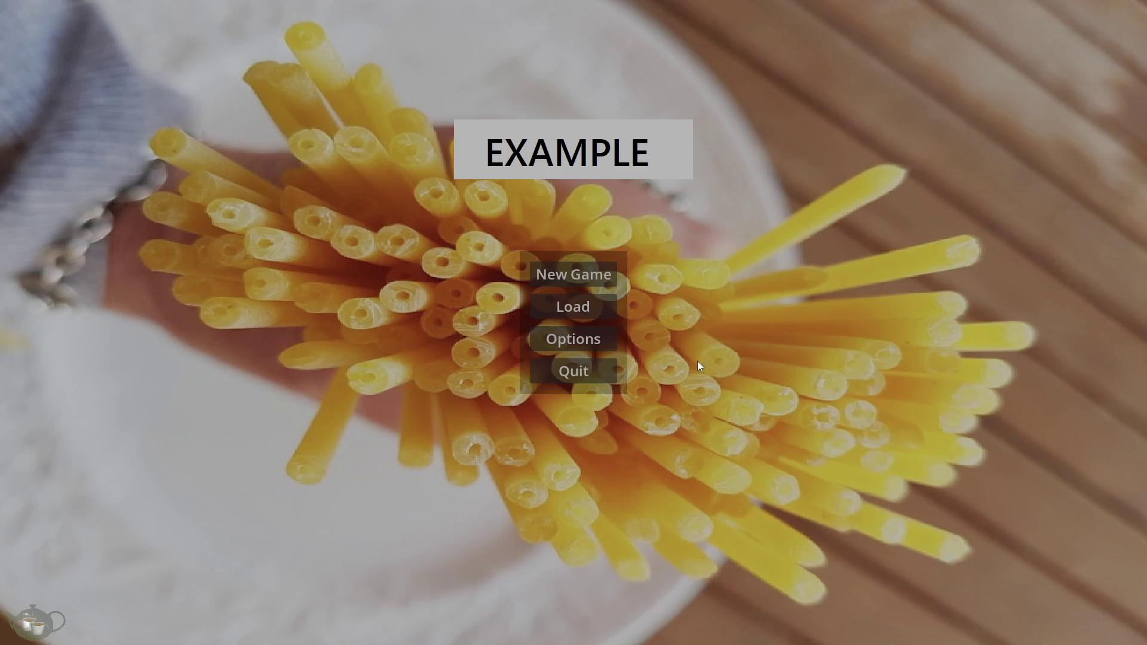
click(607, 374)
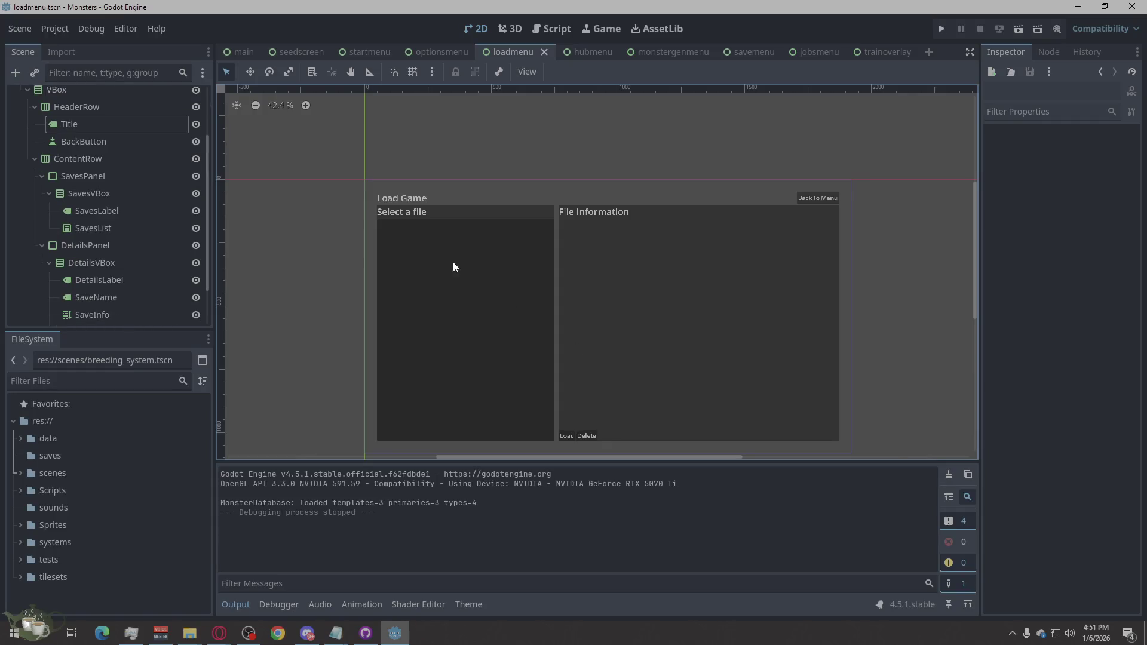
click(122, 107)
scroll(115, 132, up, 3)
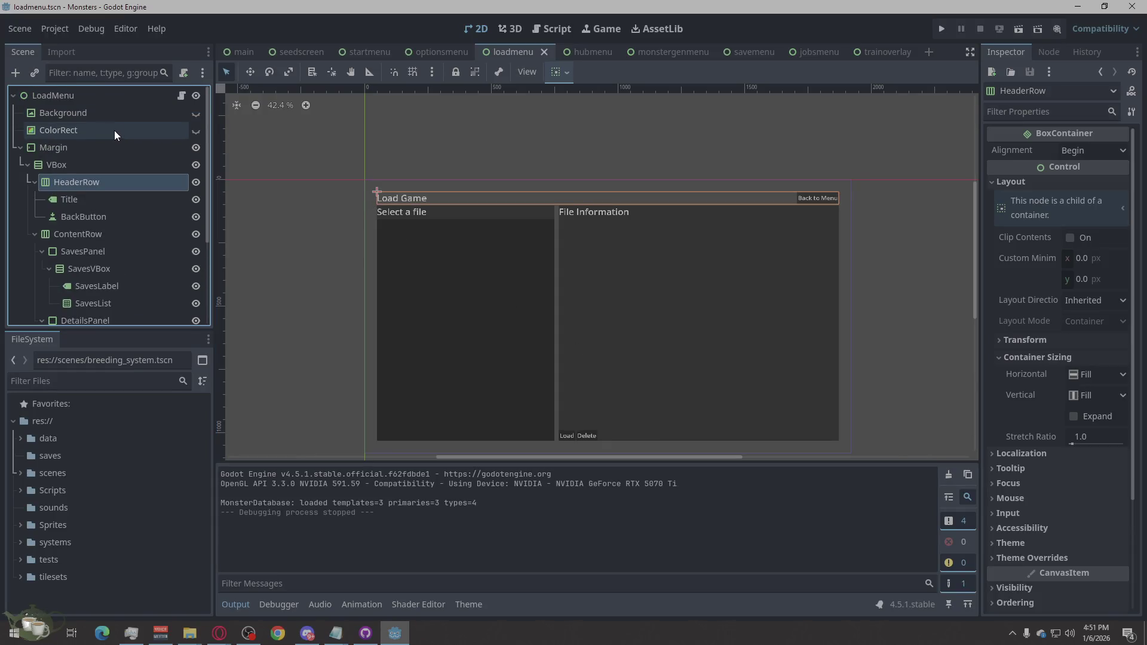
Anchor the Margin container to the screen centre with a 900 px minimum width.
click(84, 149)
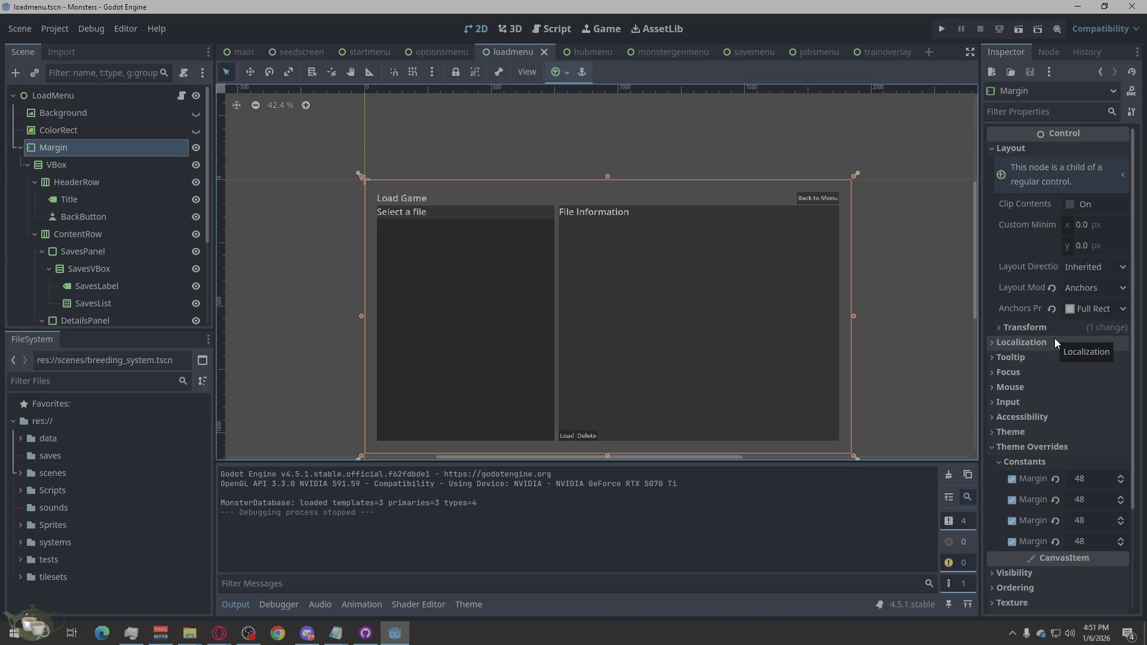
click(1081, 225)
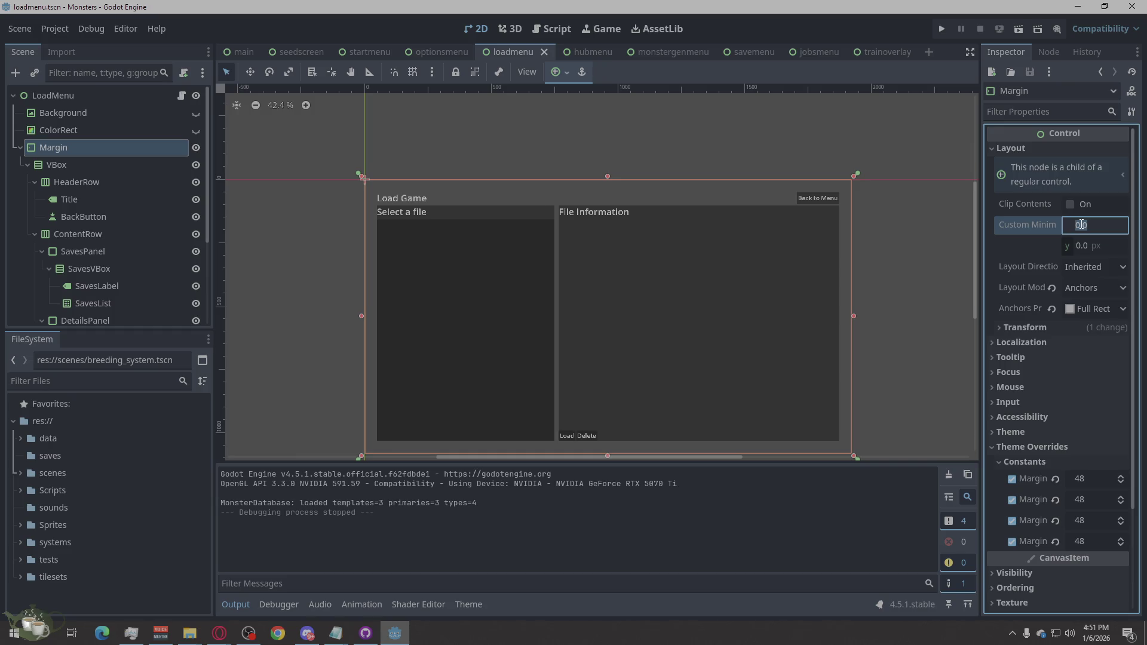
click(1095, 309)
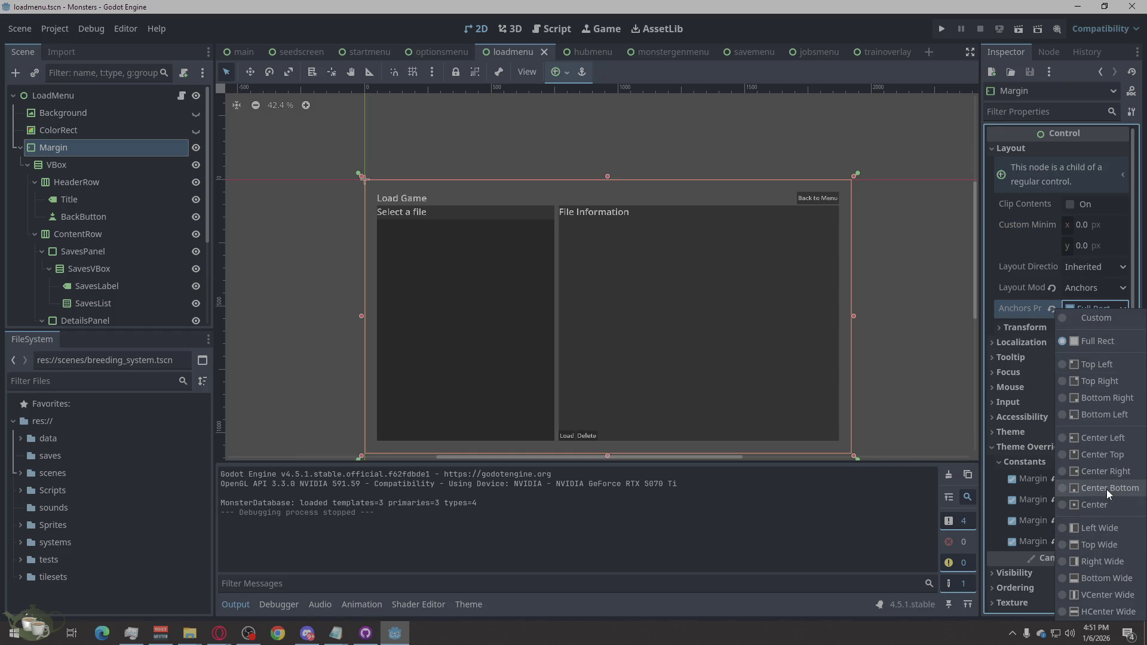
click(1098, 505)
click(1088, 225)
text(900)
key(Return)
Set the Margin's minimum height to 620 px and run the project with F5.
click(1091, 247)
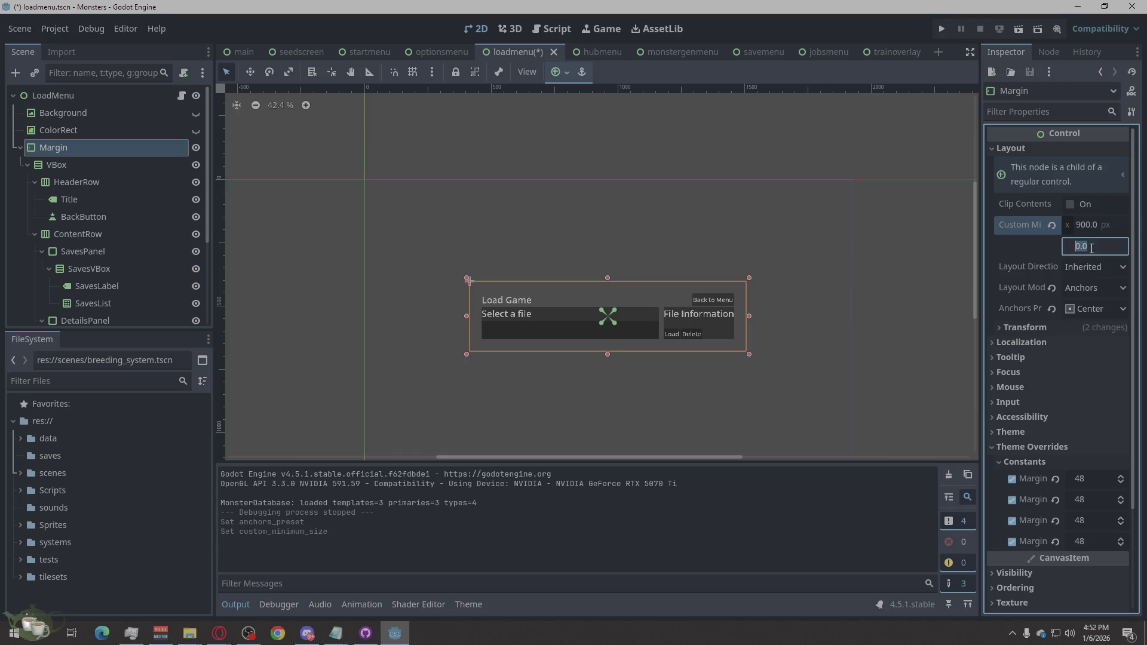
text(520)
key(Return)
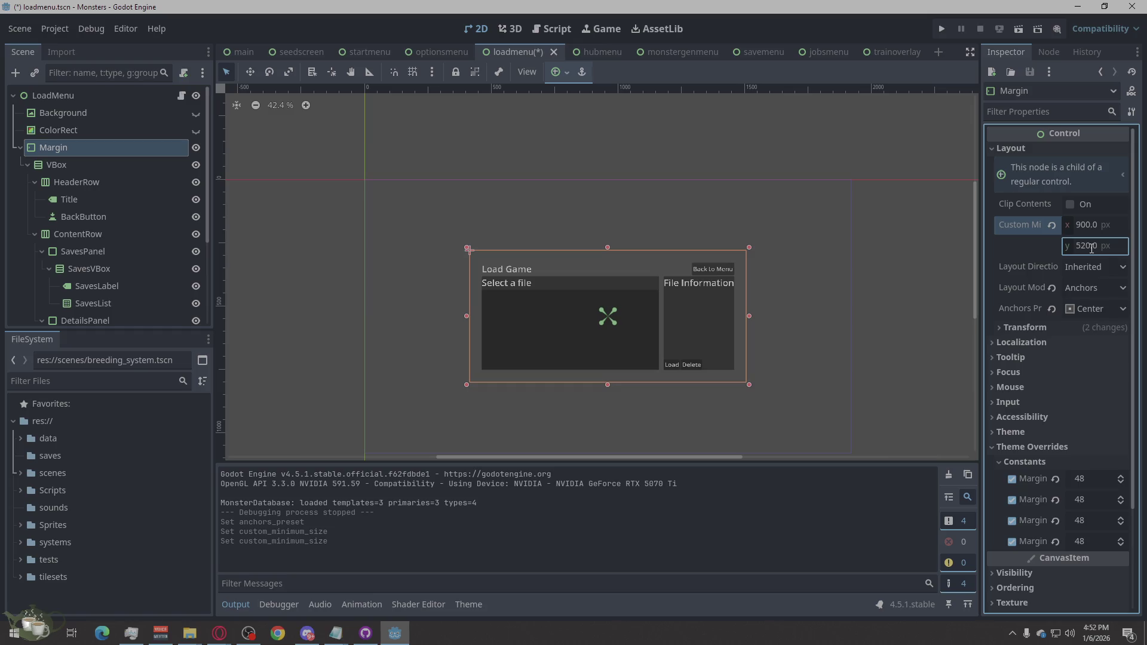
click(890, 315)
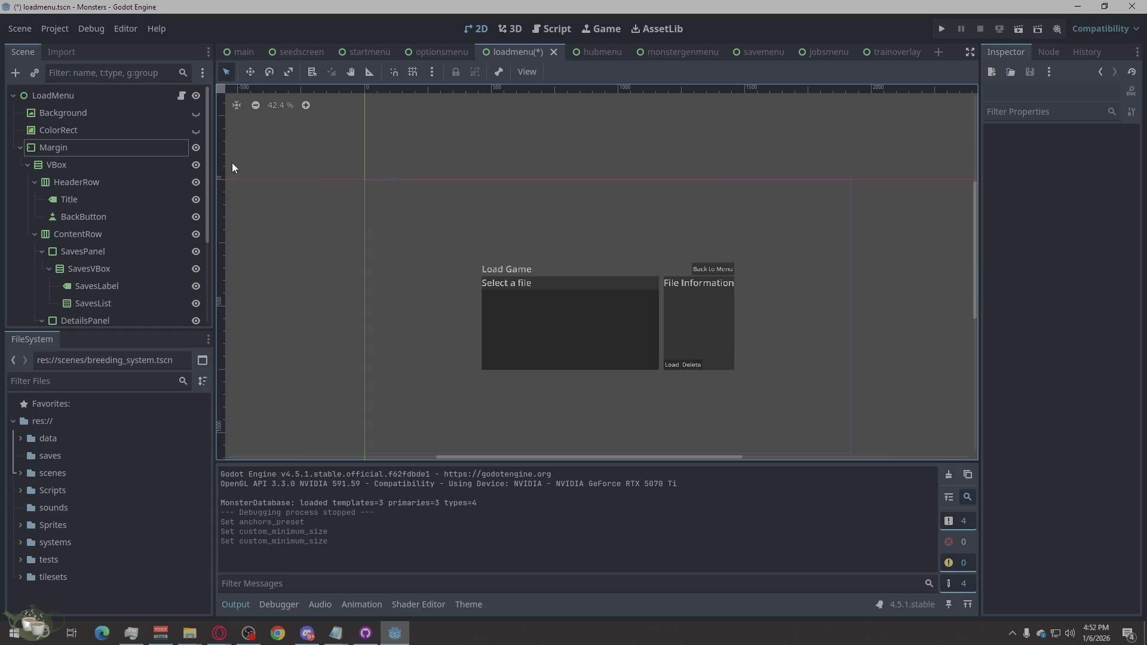
click(74, 149)
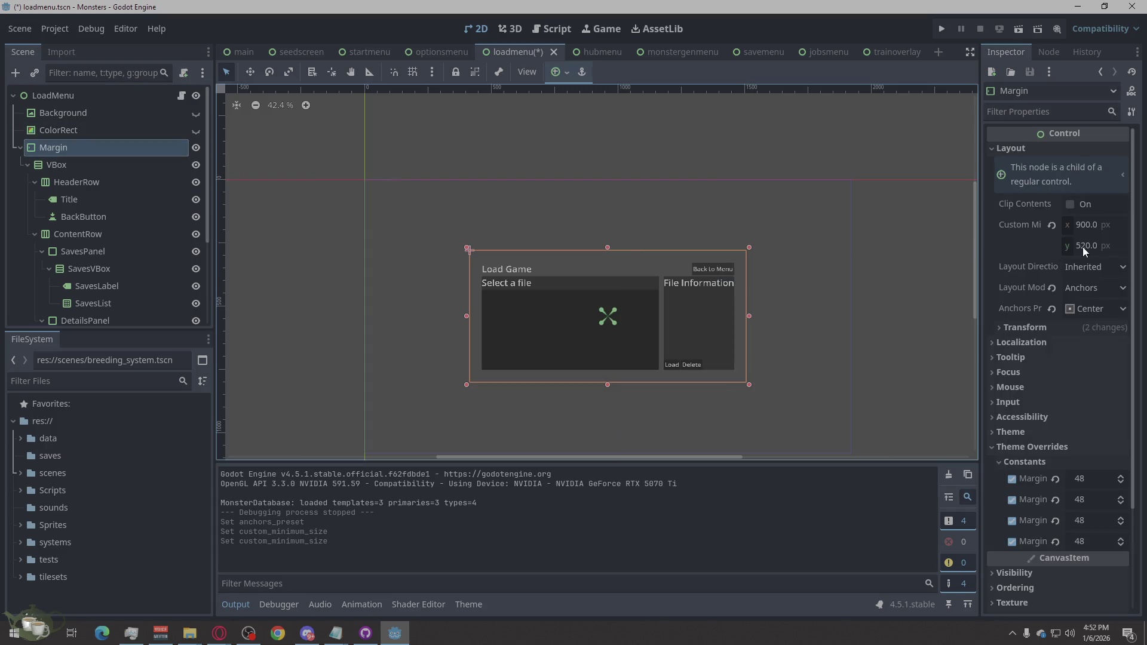
click(1082, 247)
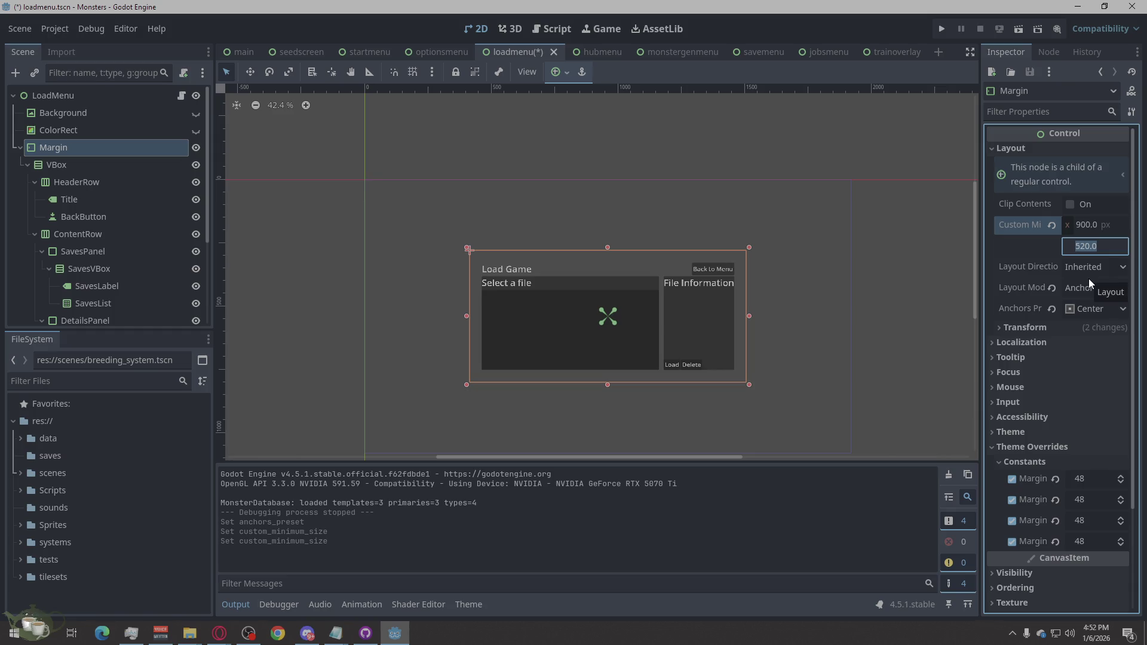
text(620)
key(Return)
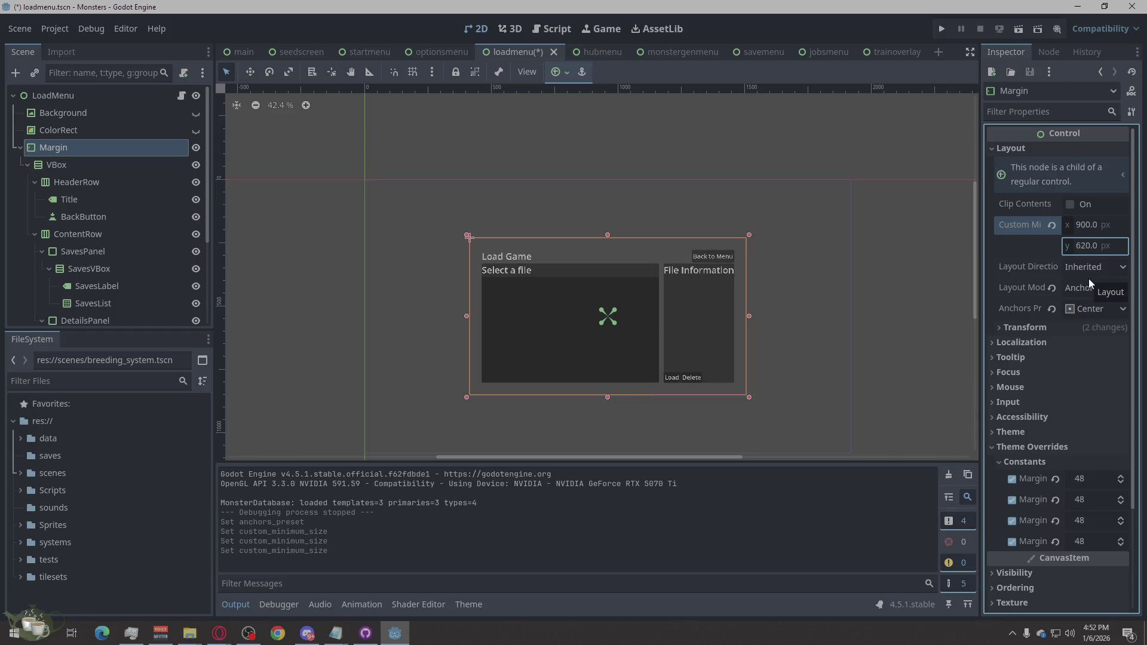
key(F5)
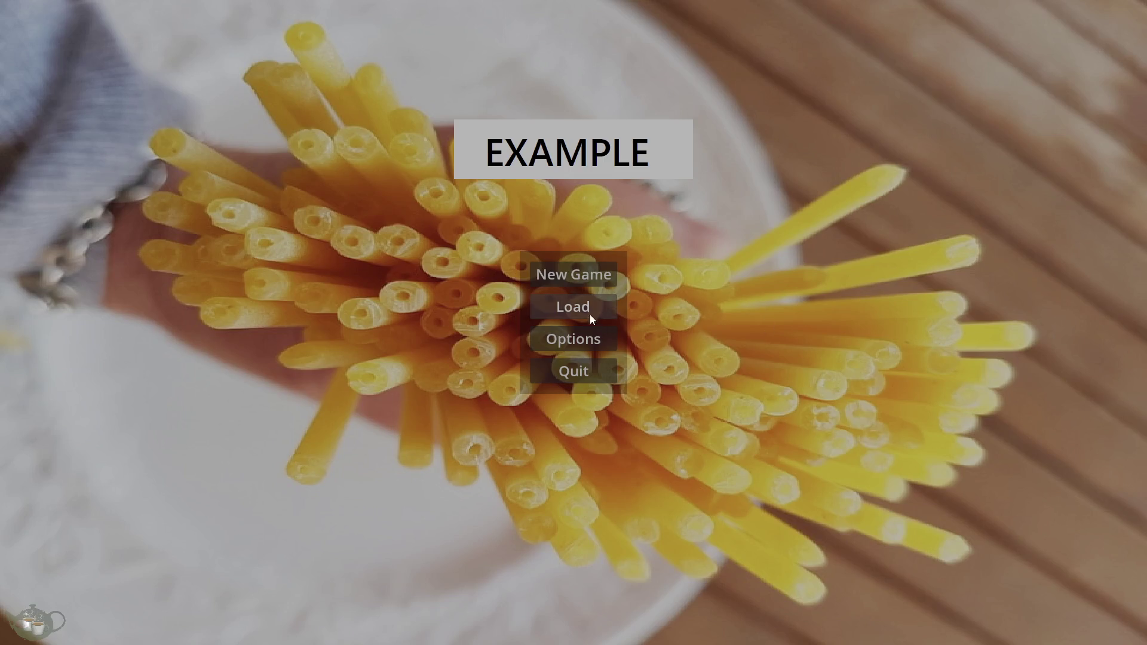
Open the Load screen, view Save Slots 01–03, and load Save Slot 03.
click(590, 313)
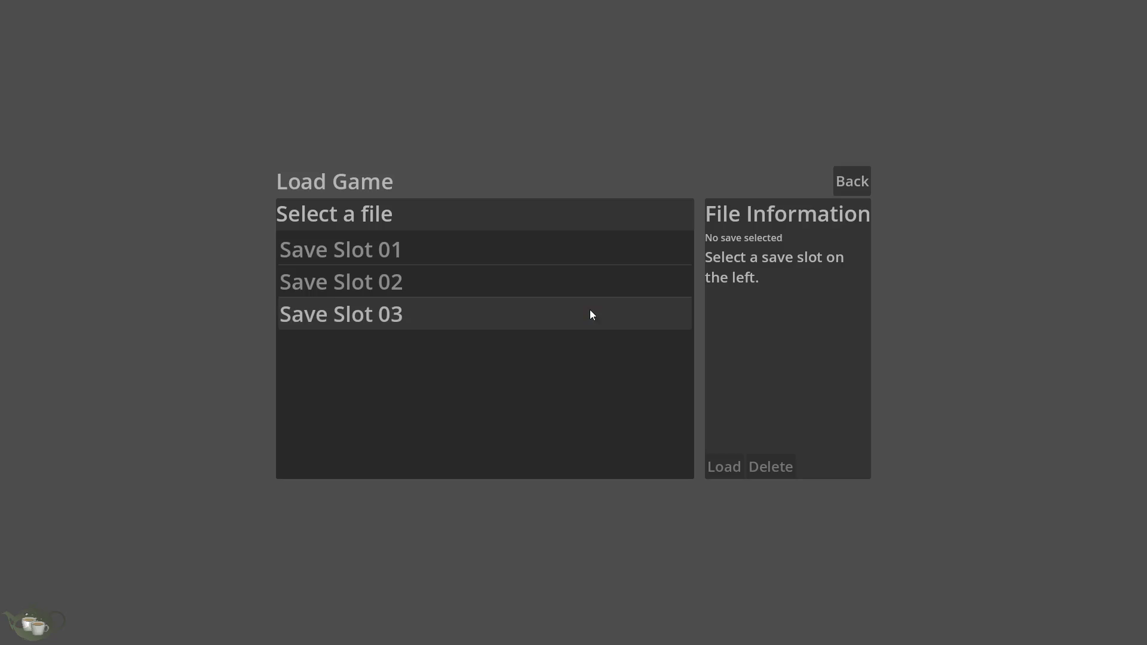
click(457, 253)
click(414, 280)
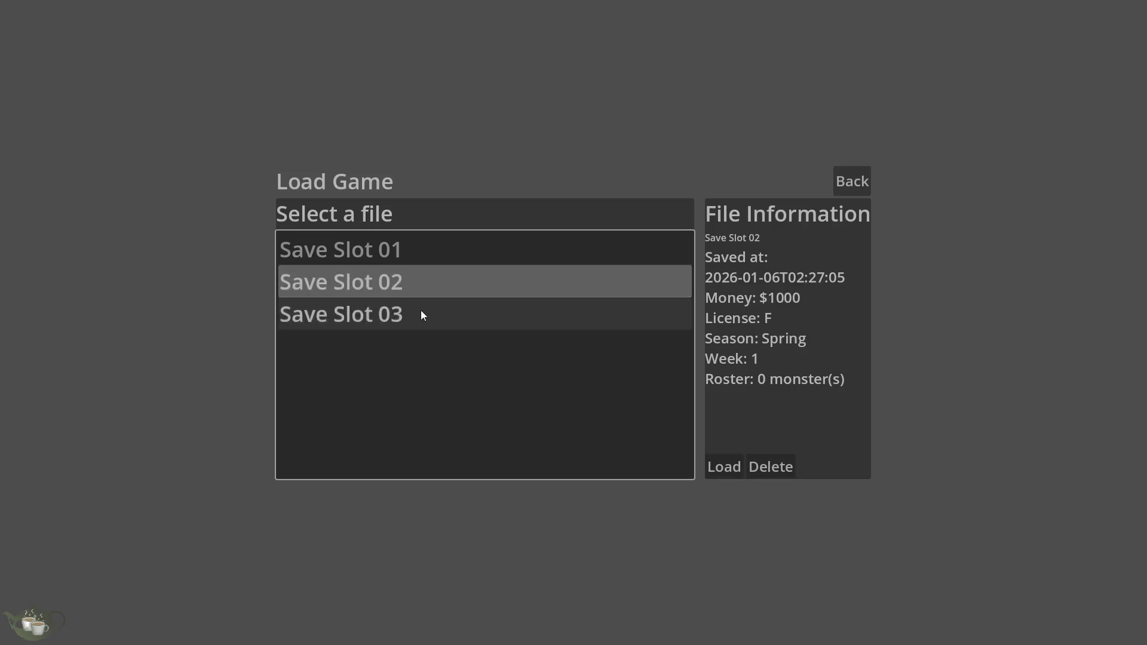
click(435, 246)
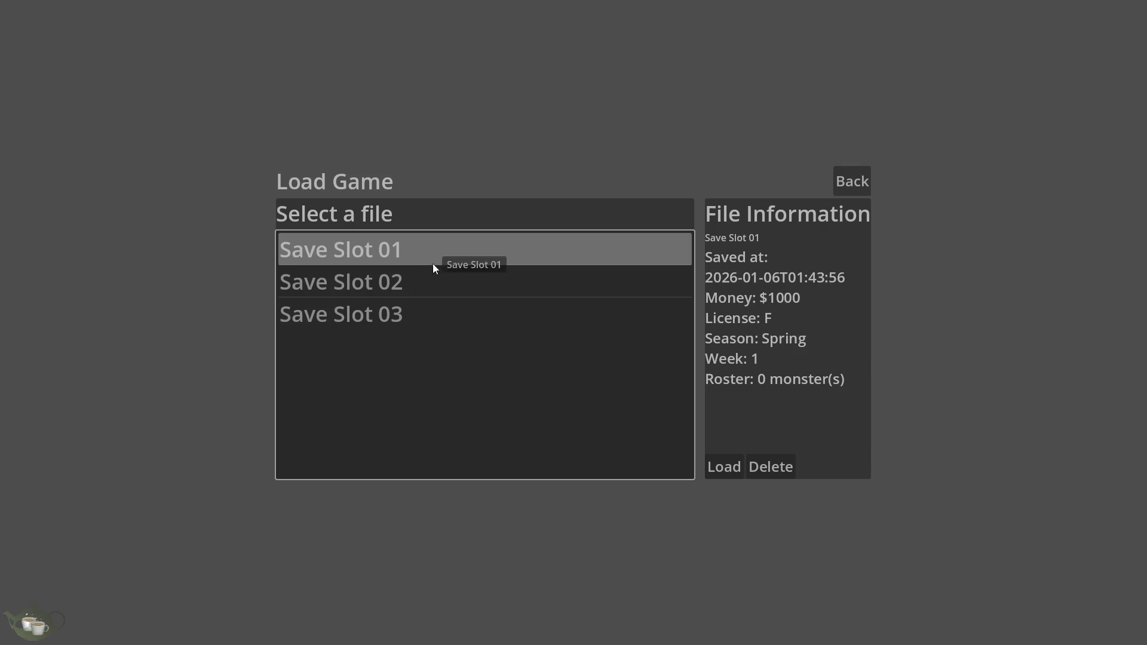
click(425, 315)
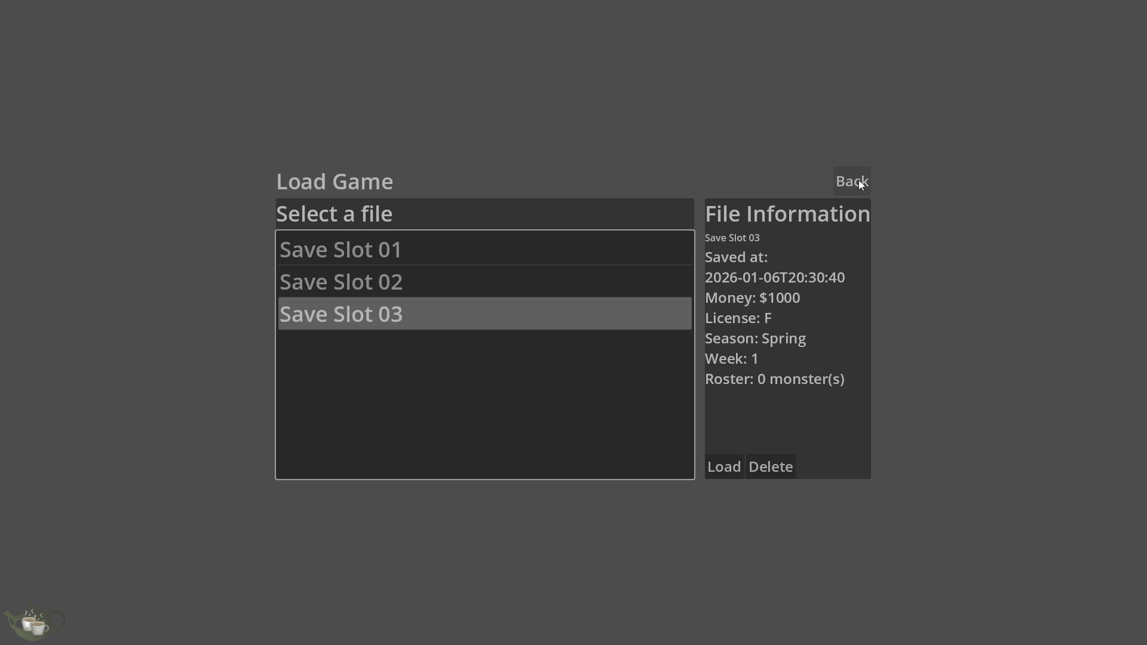
click(715, 467)
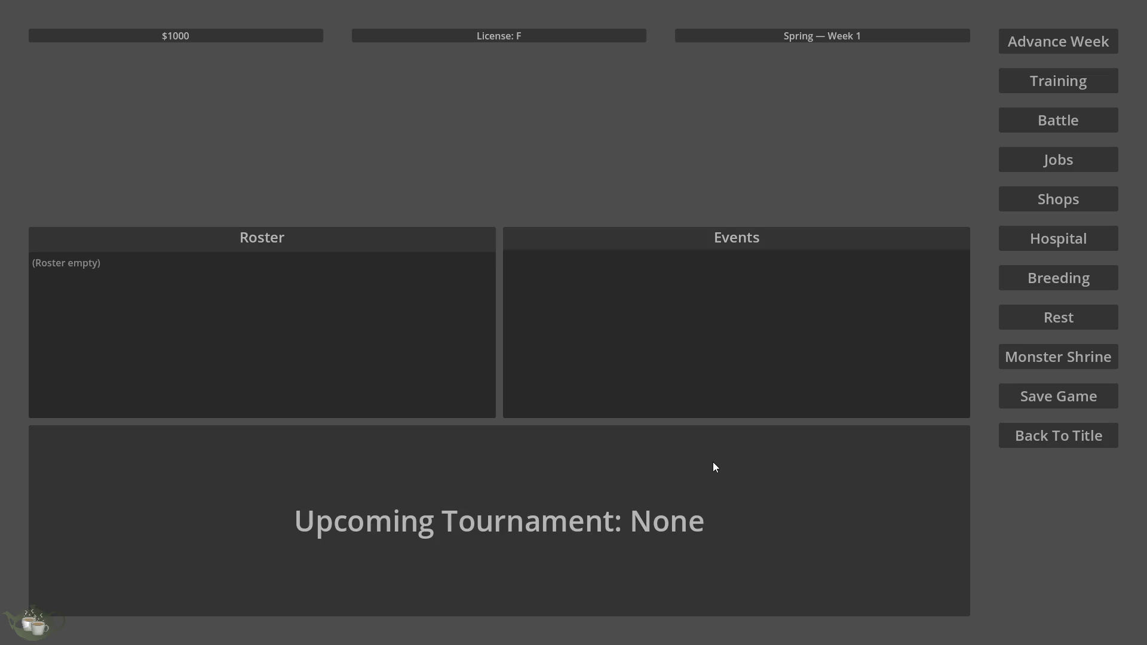
Revisit the load screen, start a new game, open and close Jobs and Training, then quit.
click(1019, 435)
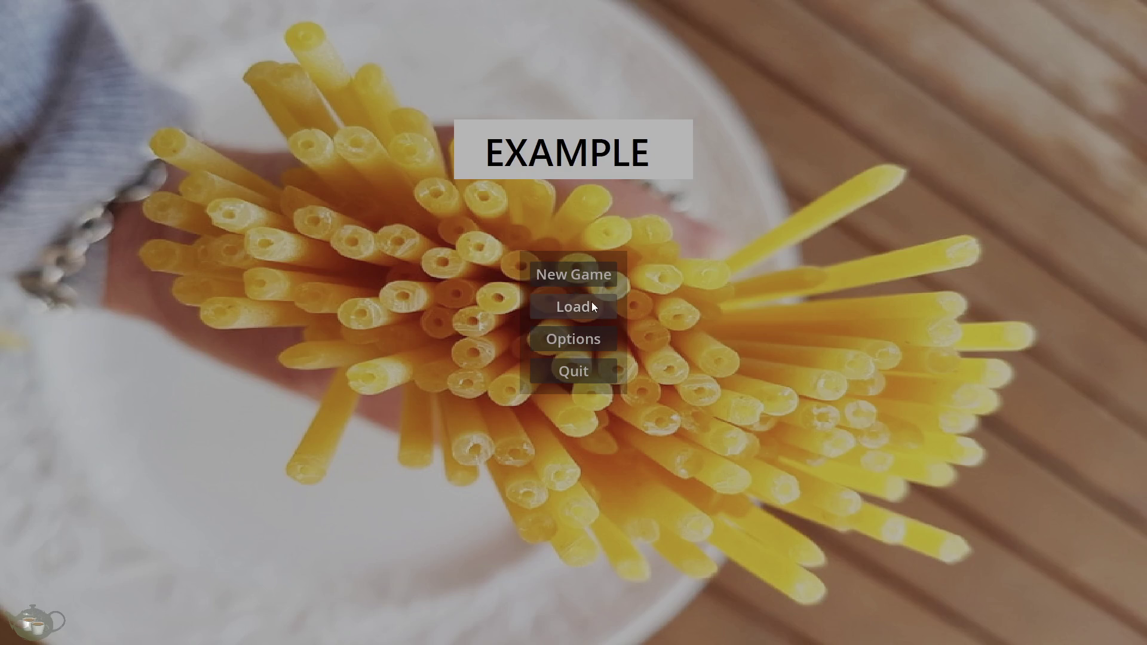
click(591, 302)
click(855, 173)
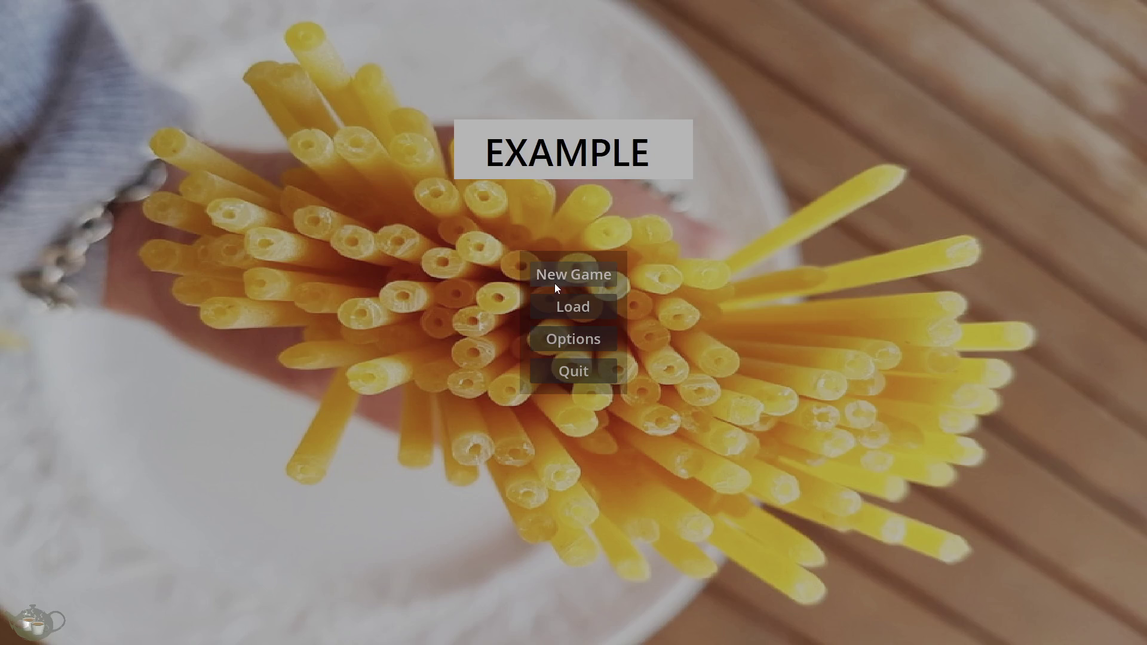
click(556, 280)
click(1067, 166)
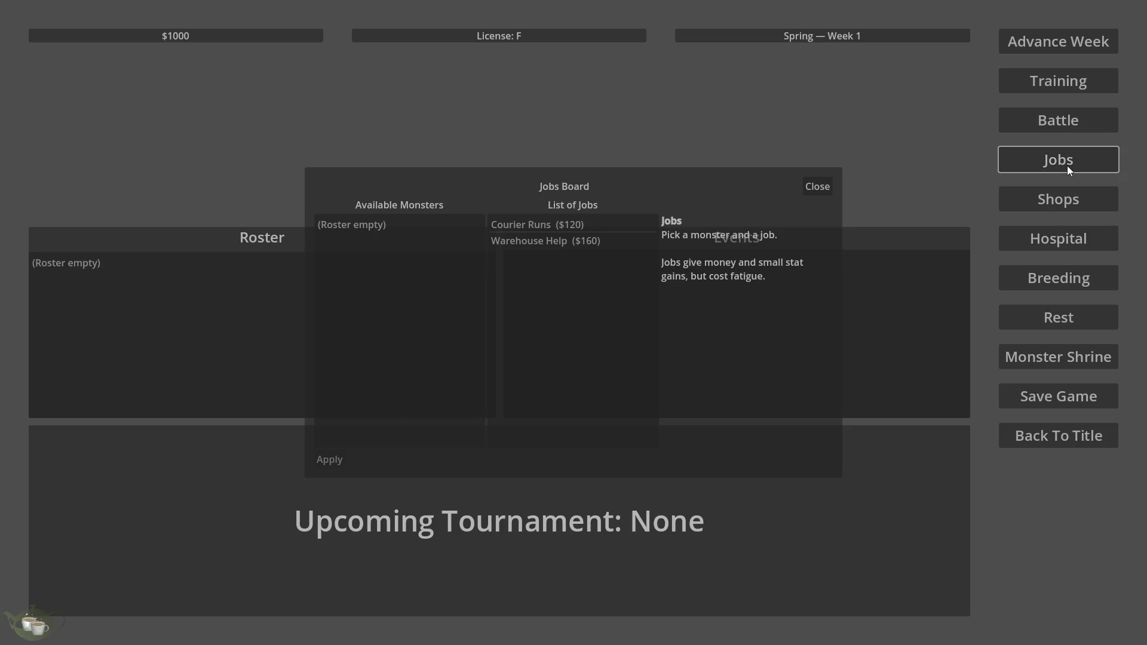
click(822, 188)
click(1028, 84)
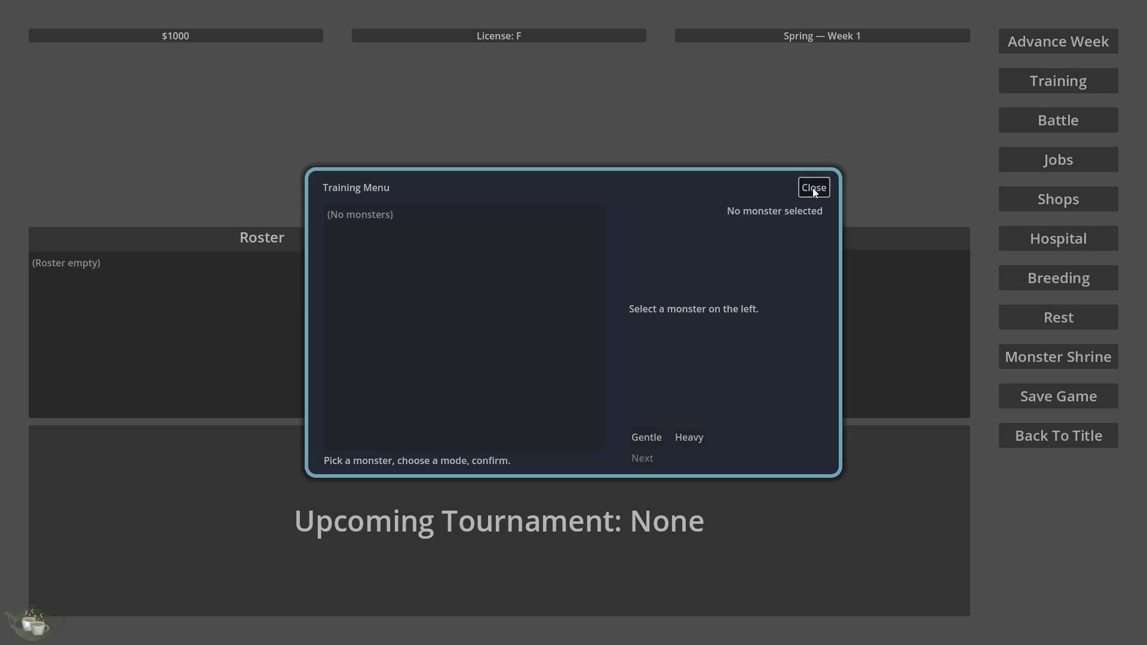
click(814, 188)
click(1055, 440)
click(574, 371)
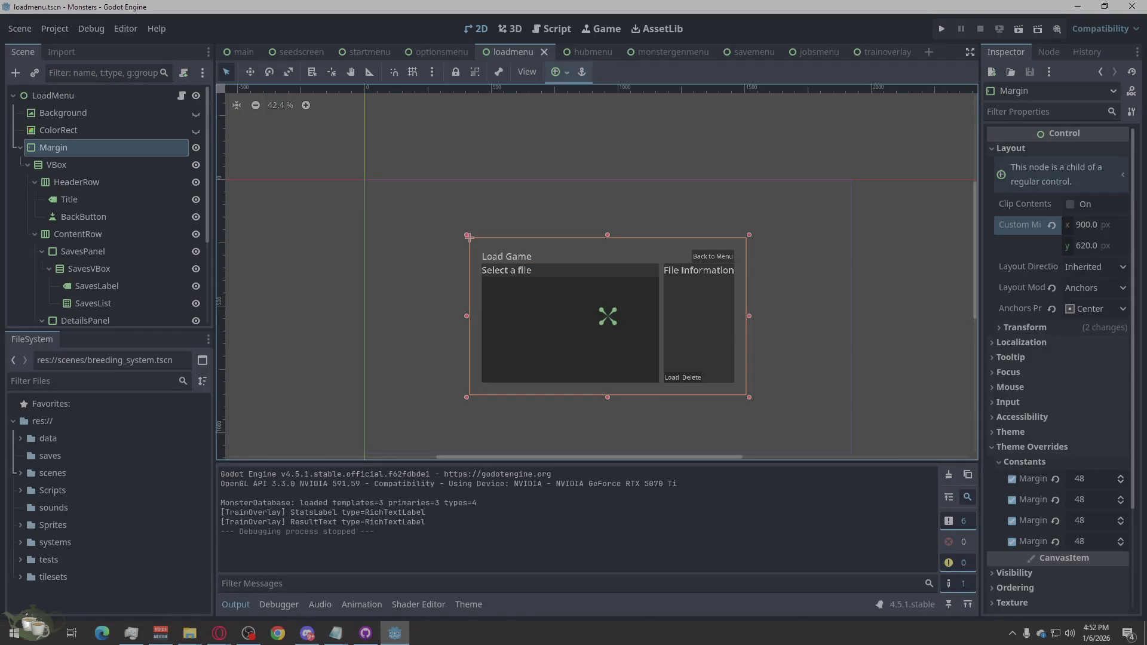
click(307, 634)
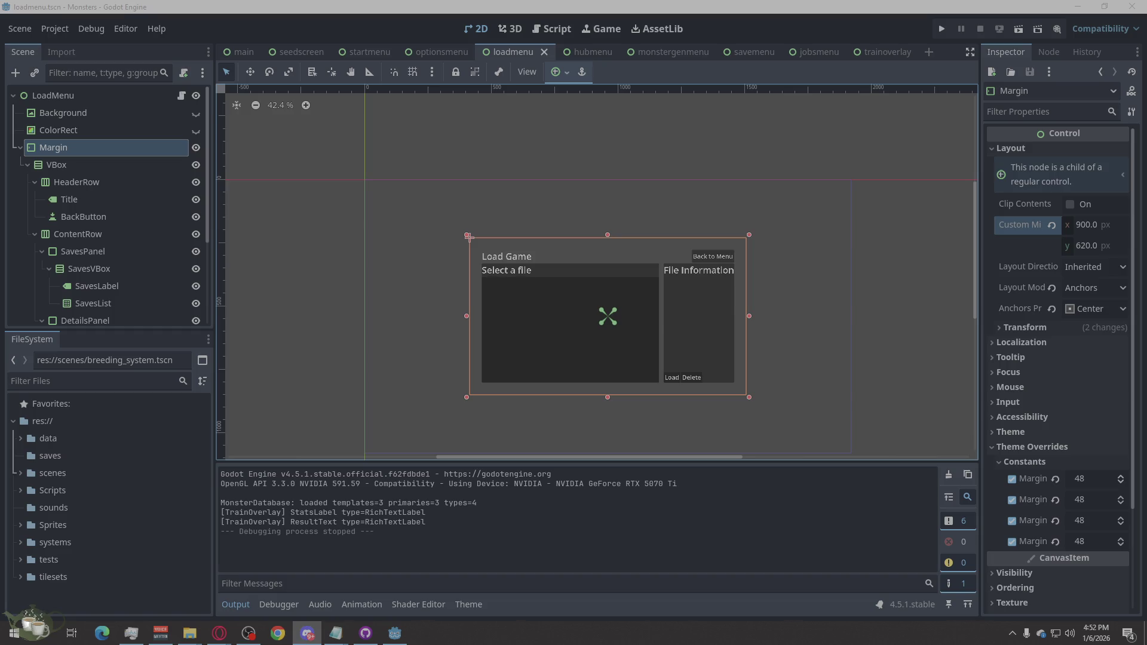
key(alt+Tab)
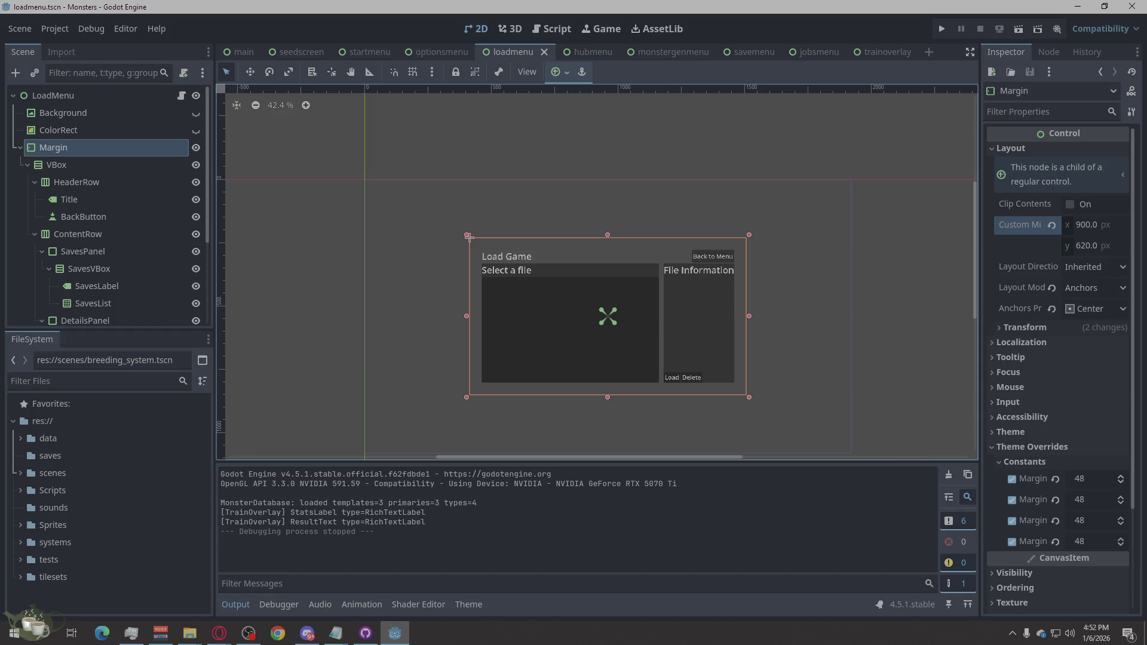
key(alt+Tab)
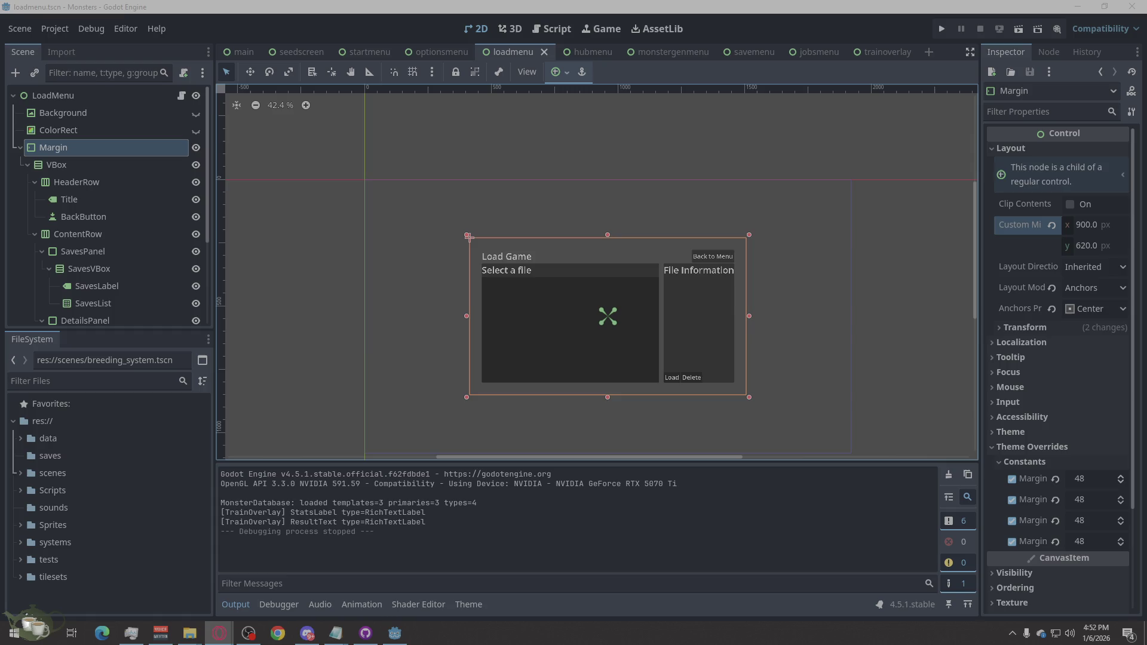
click(704, 408)
click(873, 266)
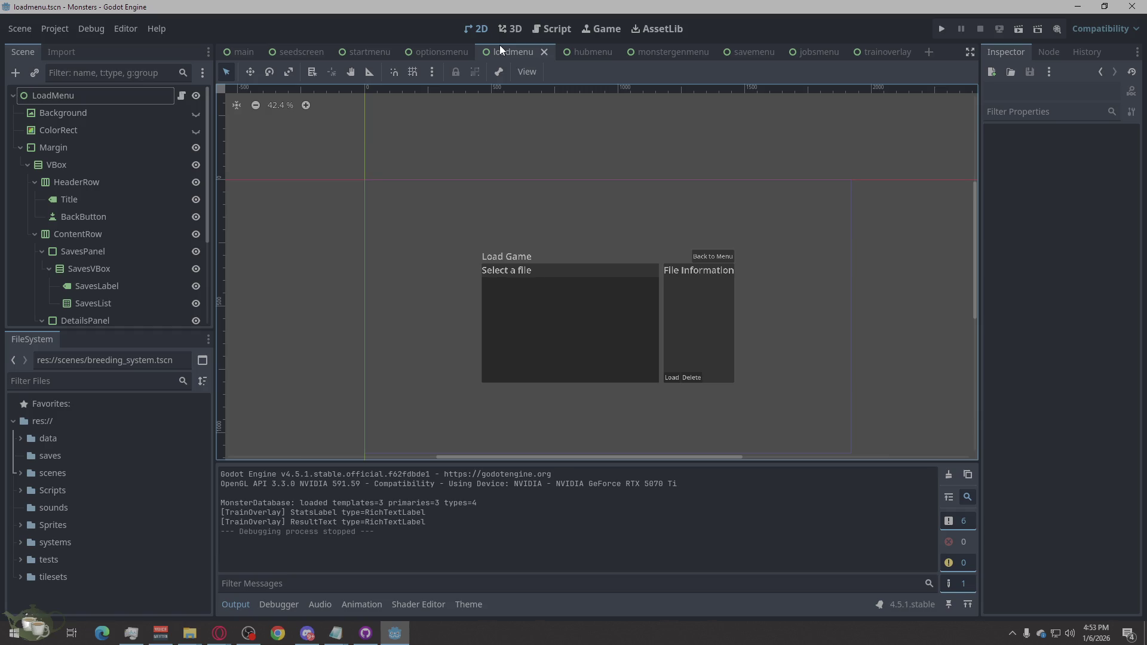
click(219, 634)
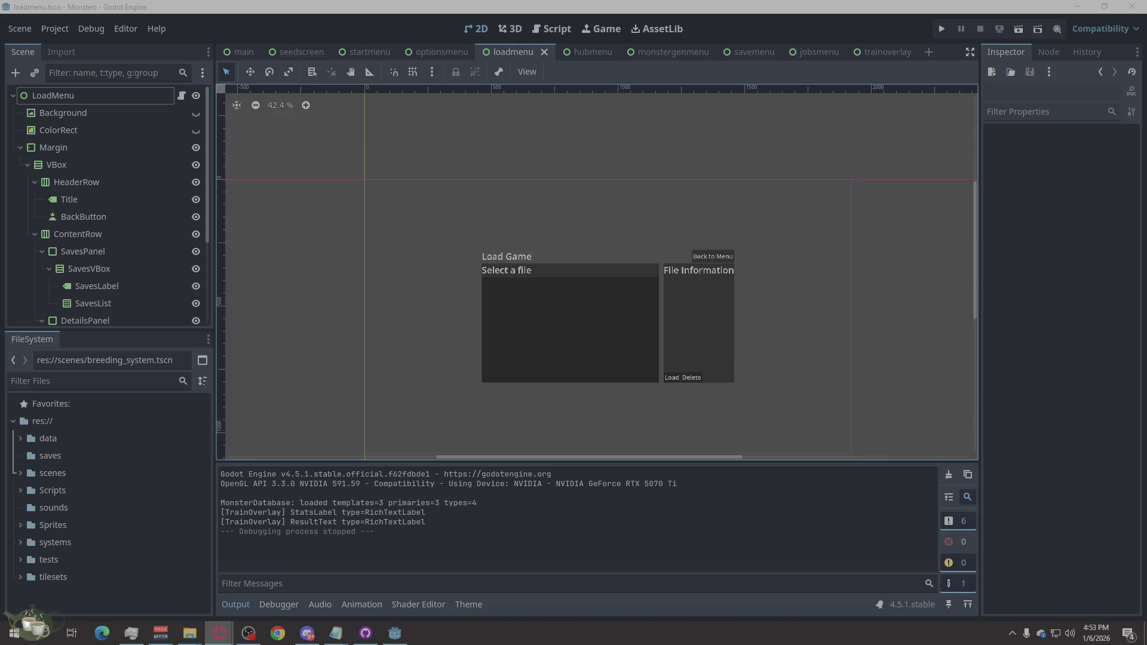
click(38, 521)
Expand the Sprites folder, open Ember.tscn and play its sprite animation.
click(20, 520)
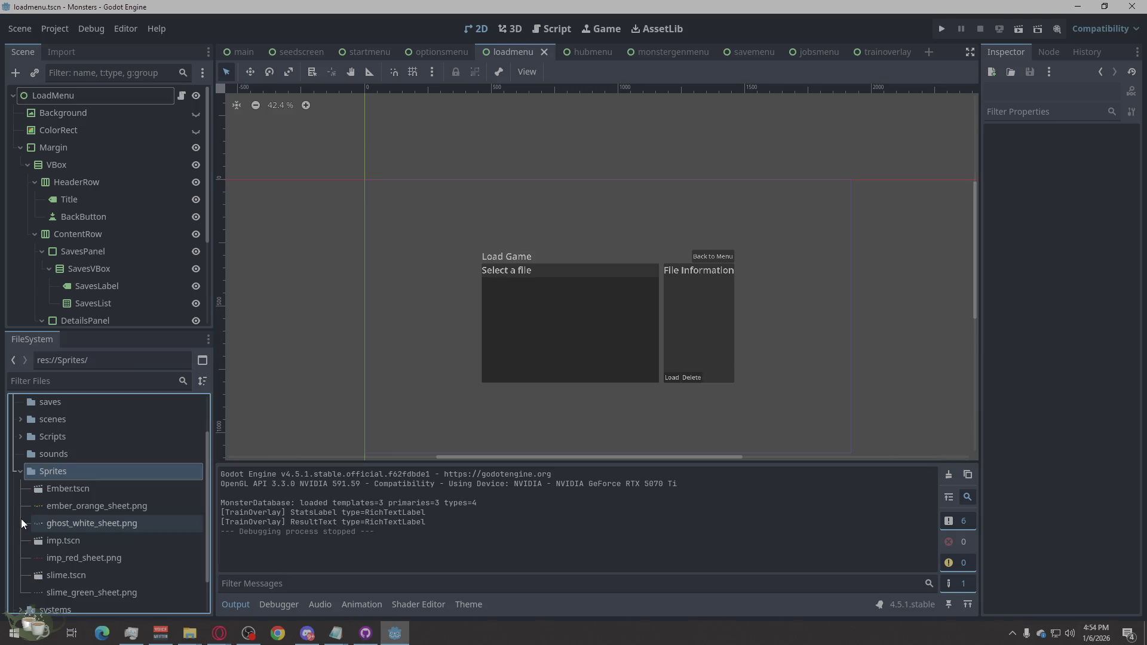
double_click(42, 489)
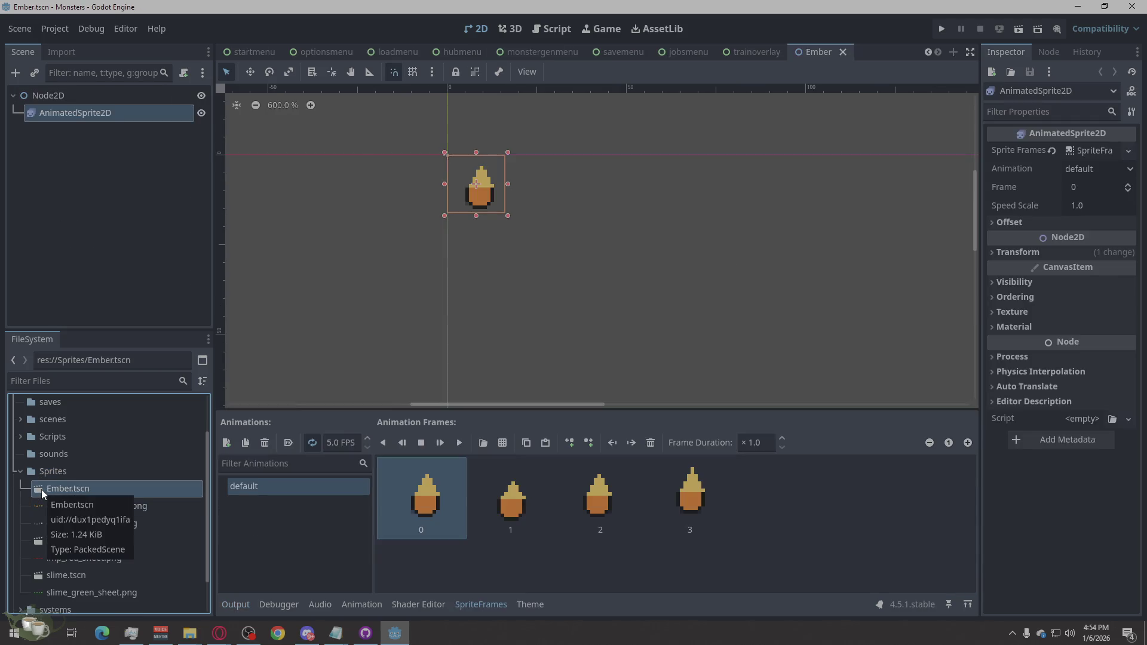
click(459, 442)
click(447, 368)
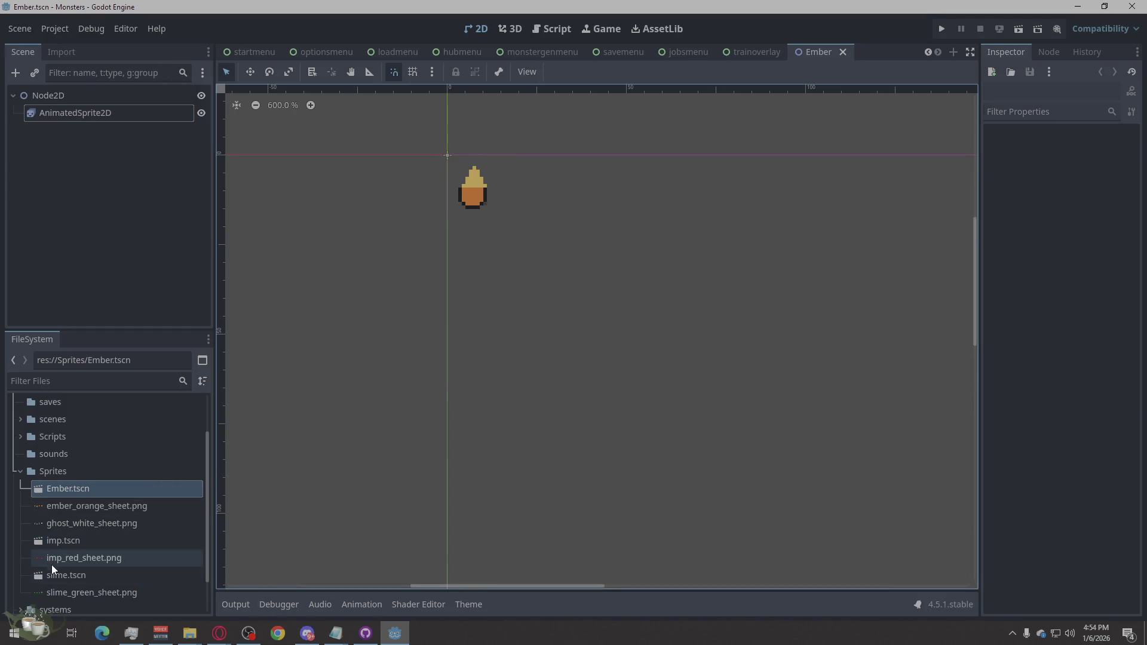
Open slime.tscn and inspect its AnimatedSprite2D frames.
click(66, 578)
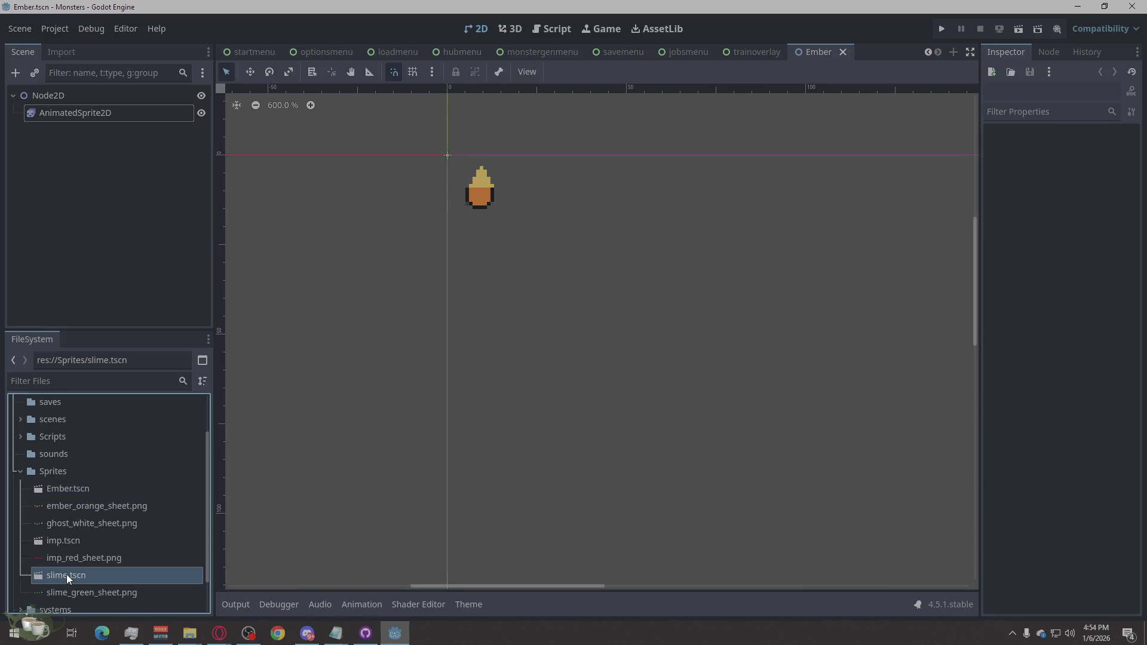
double_click(66, 575)
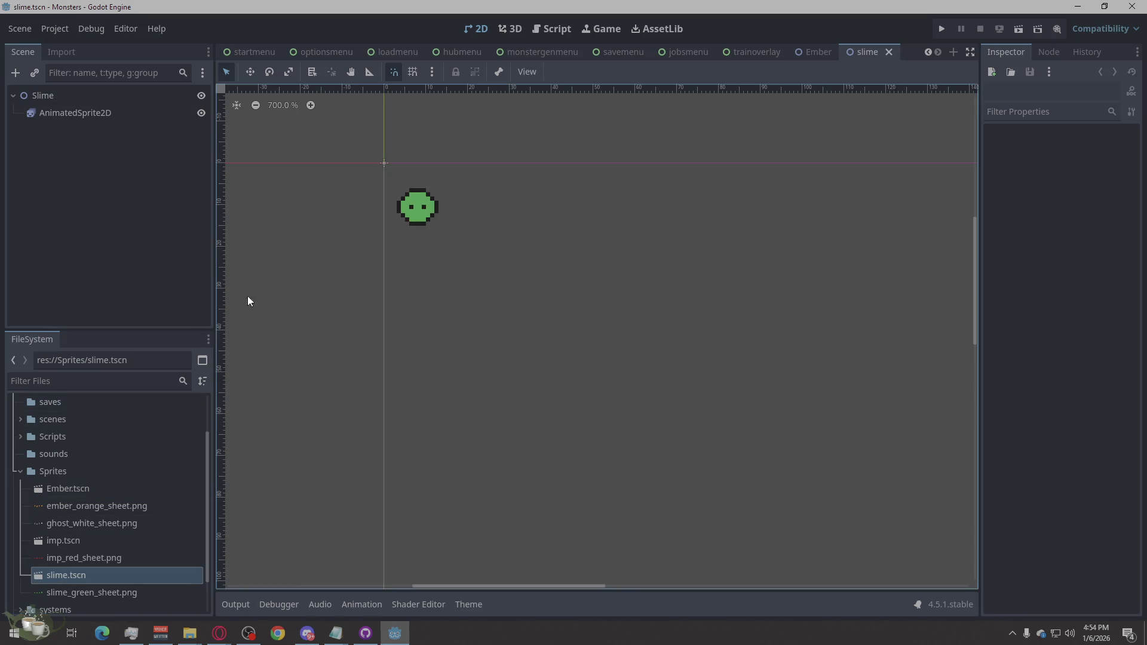
click(353, 600)
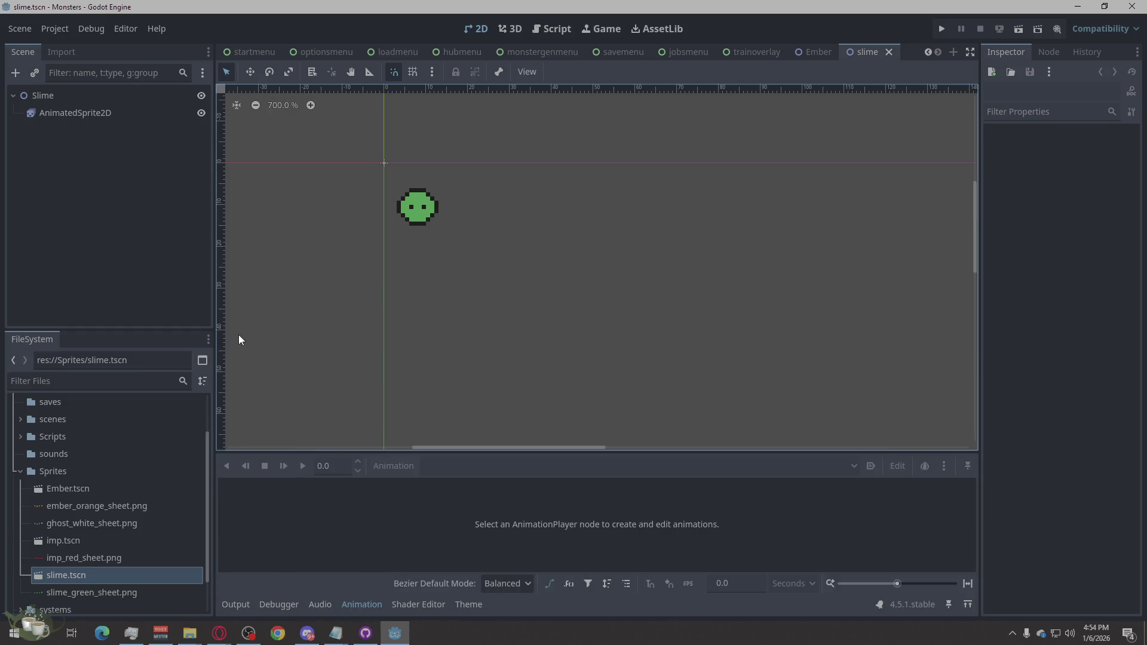
click(420, 197)
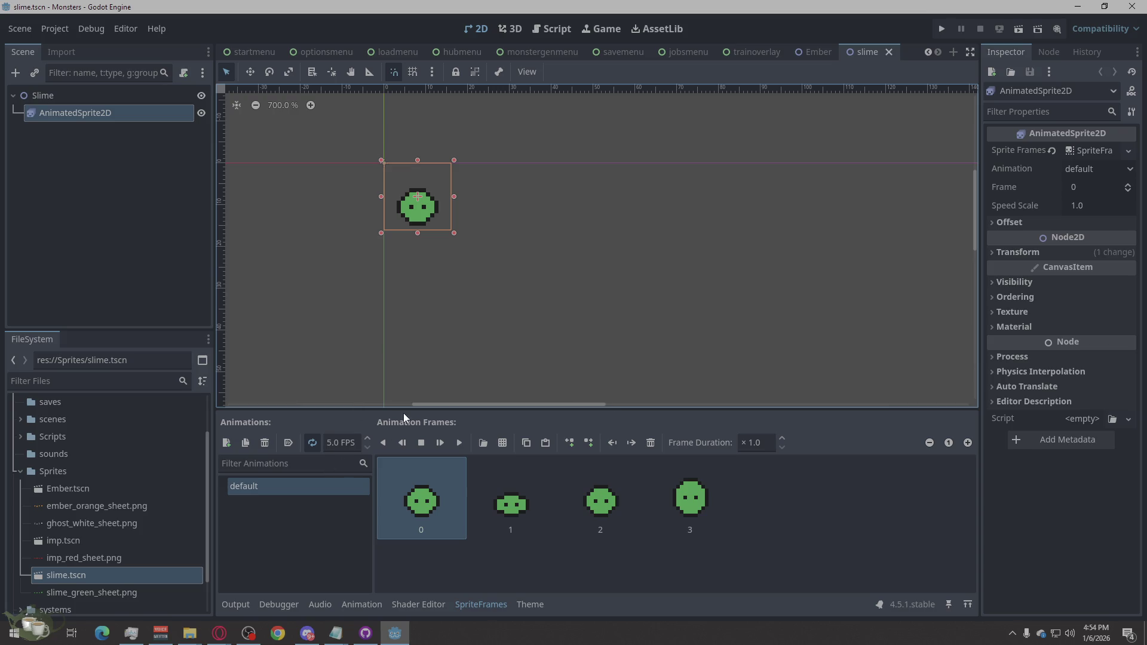
click(267, 324)
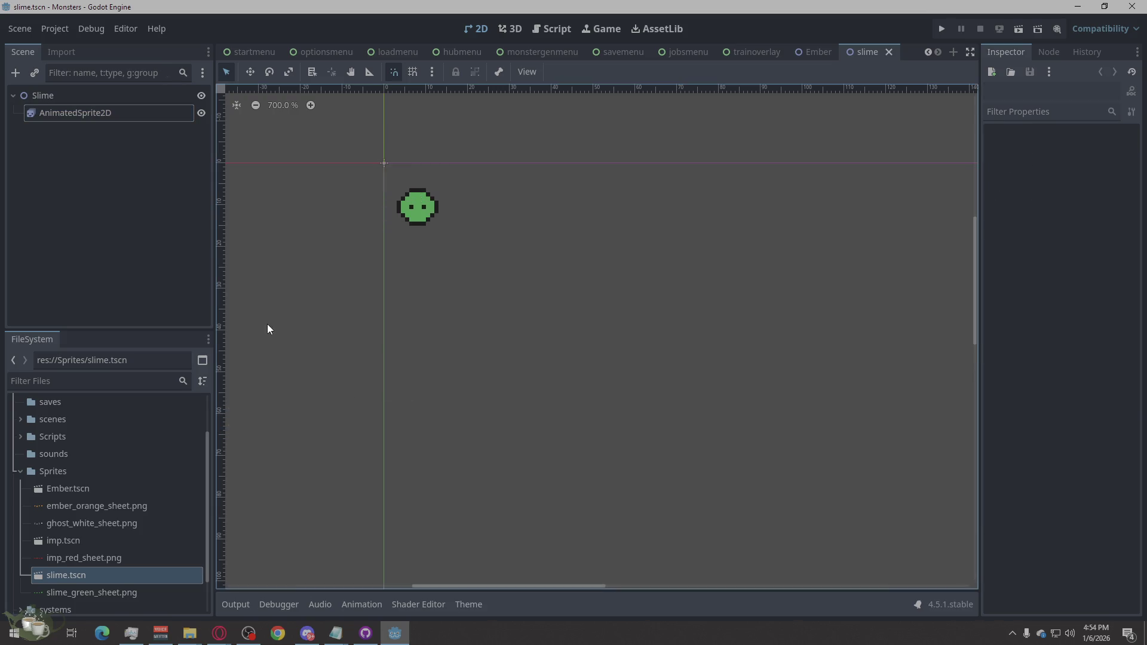
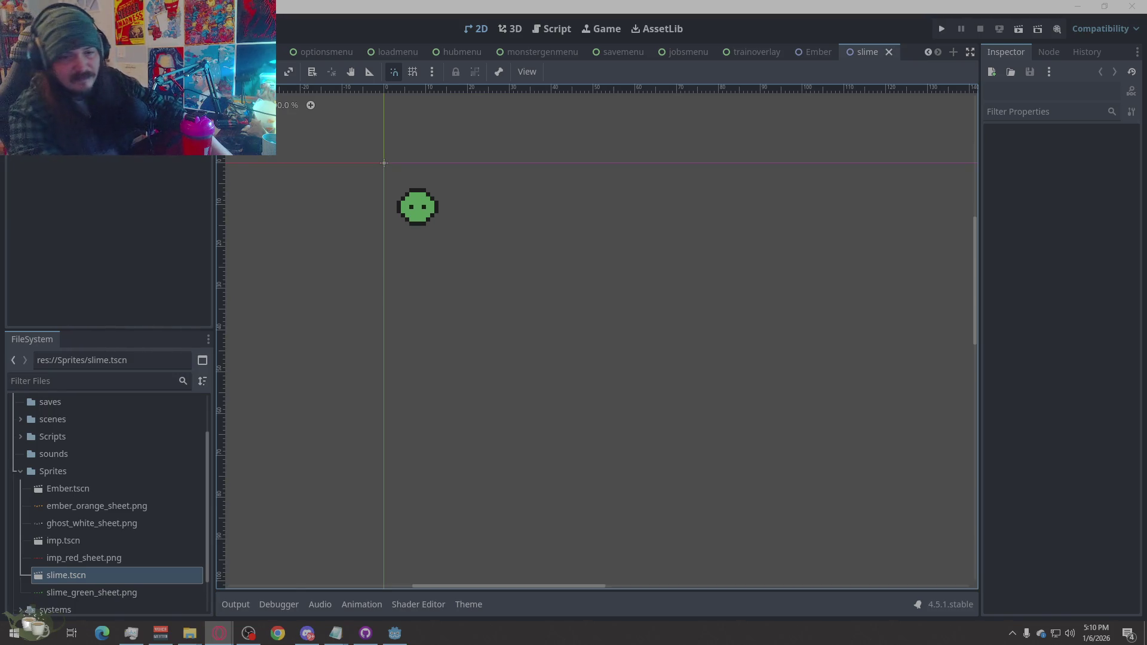
Check the audio mixer's A1 output device list, then return to the Godot editor.
click(160, 633)
click(678, 200)
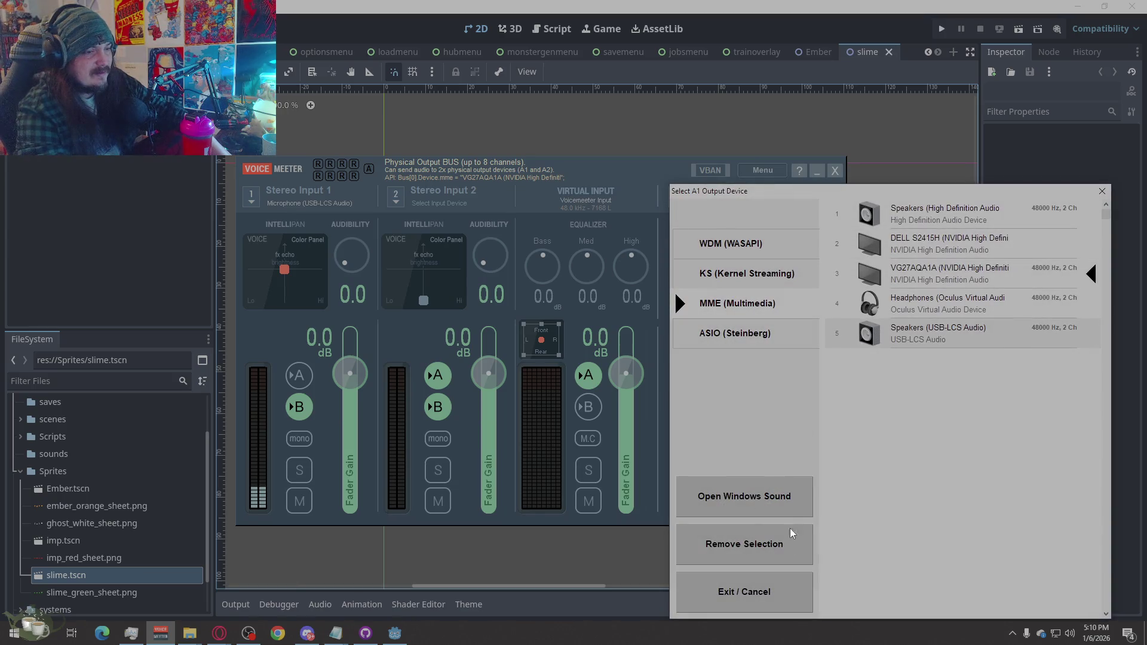
click(792, 534)
click(762, 170)
click(763, 171)
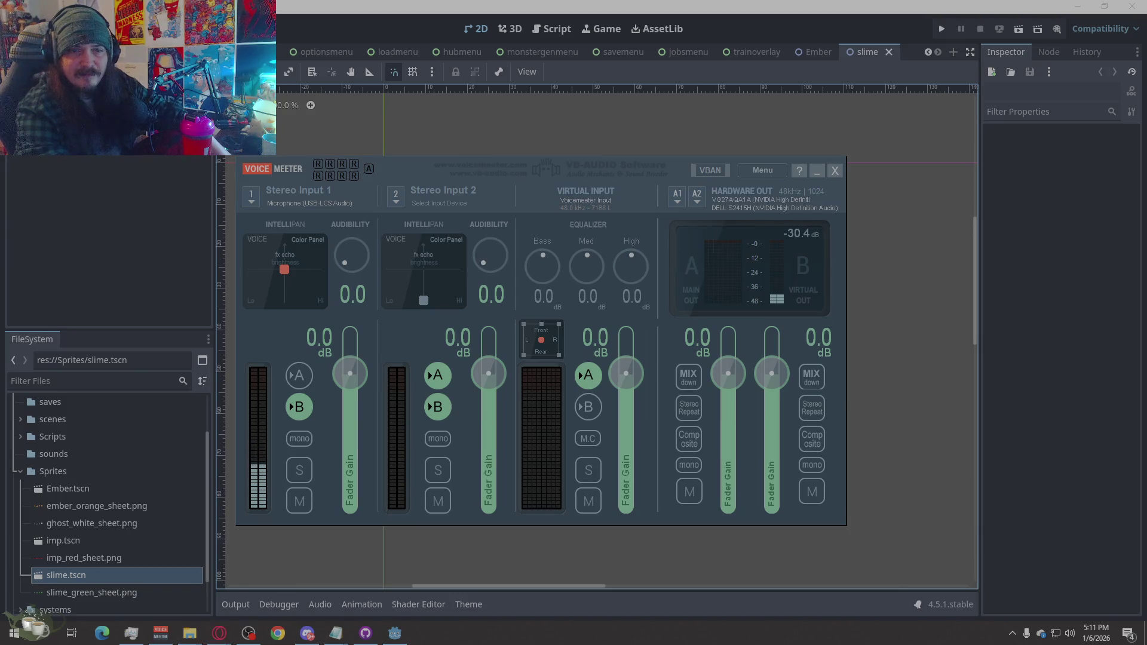
click(997, 327)
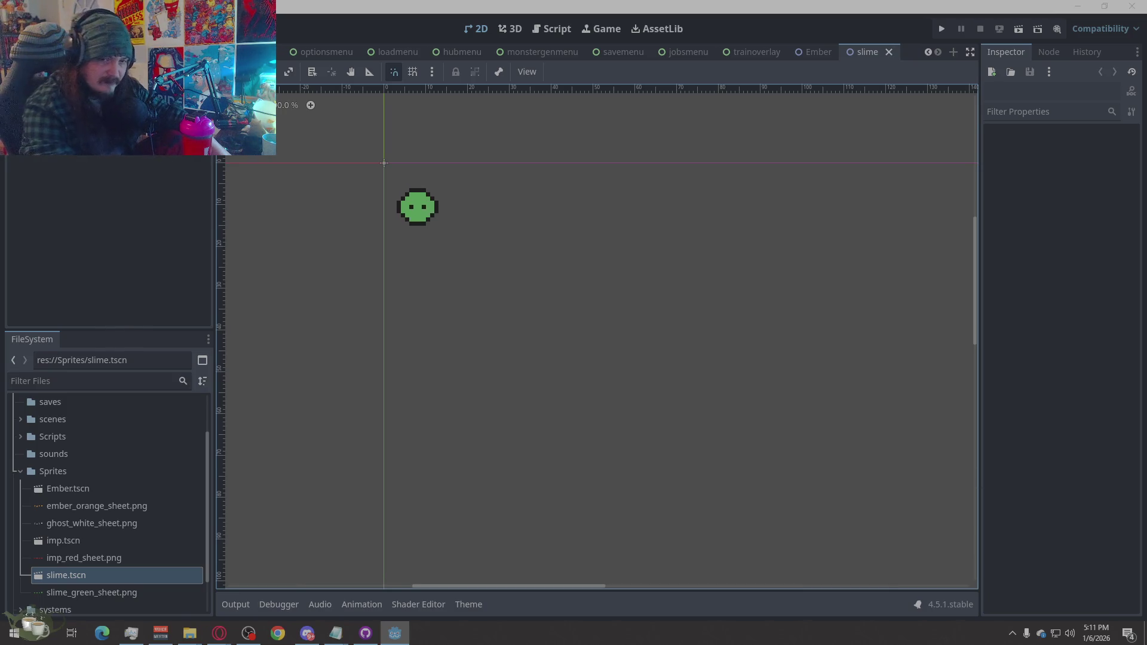
key(alt+Tab)
key(alt+Tab)
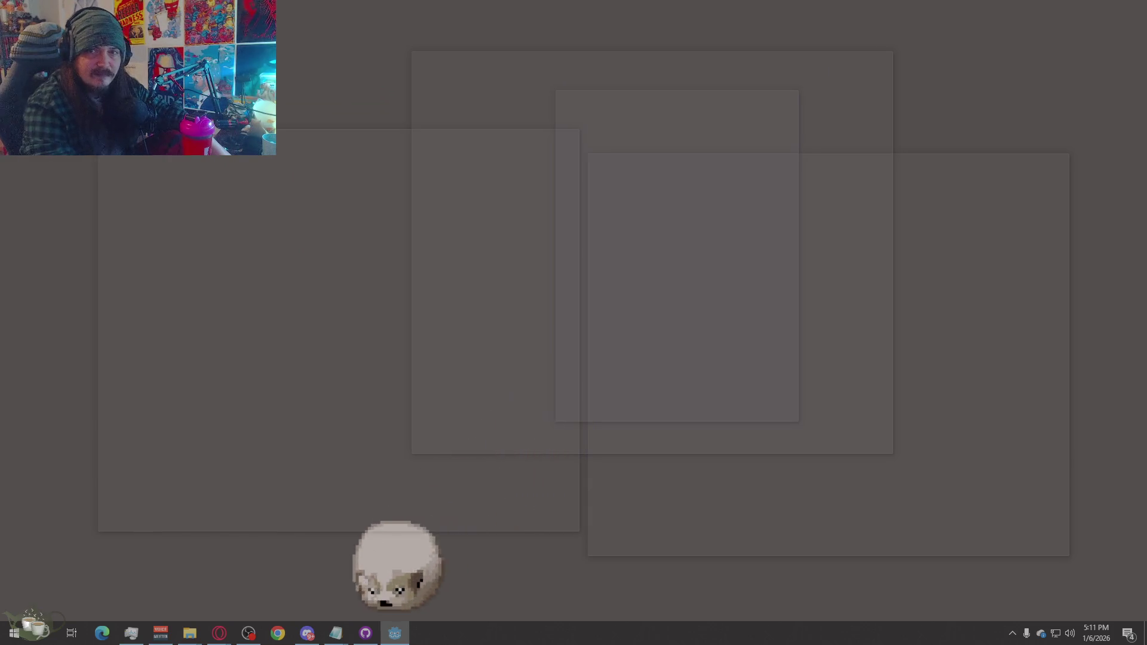
key(alt+Tab)
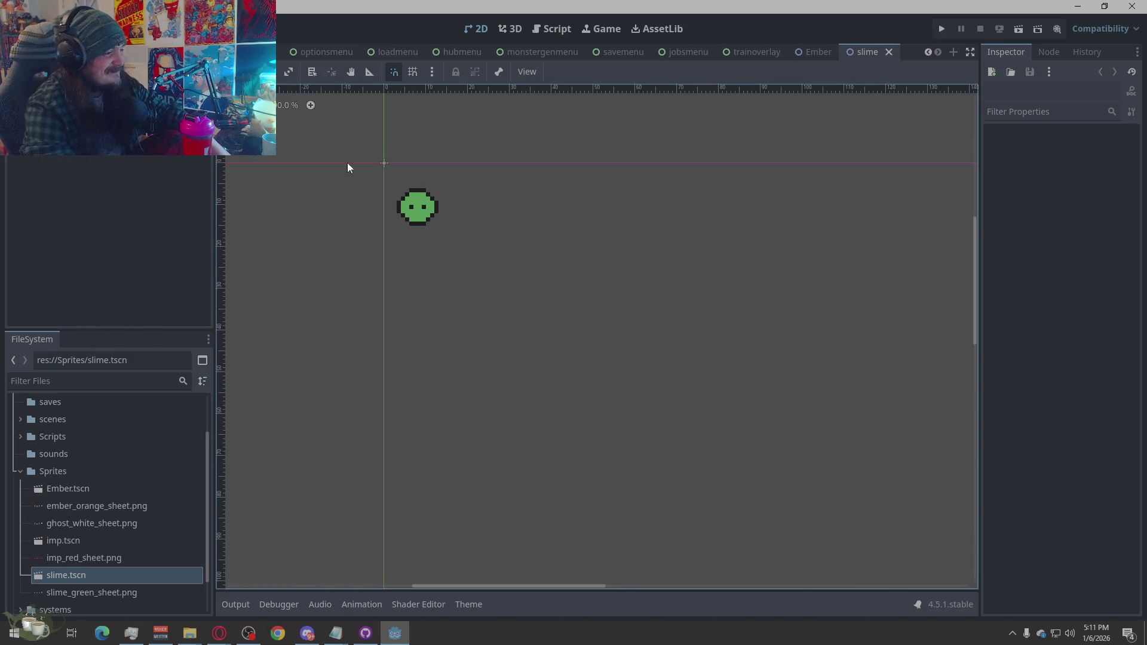
Look over the loadmenu, optionsmenu and title screen scenes.
click(397, 53)
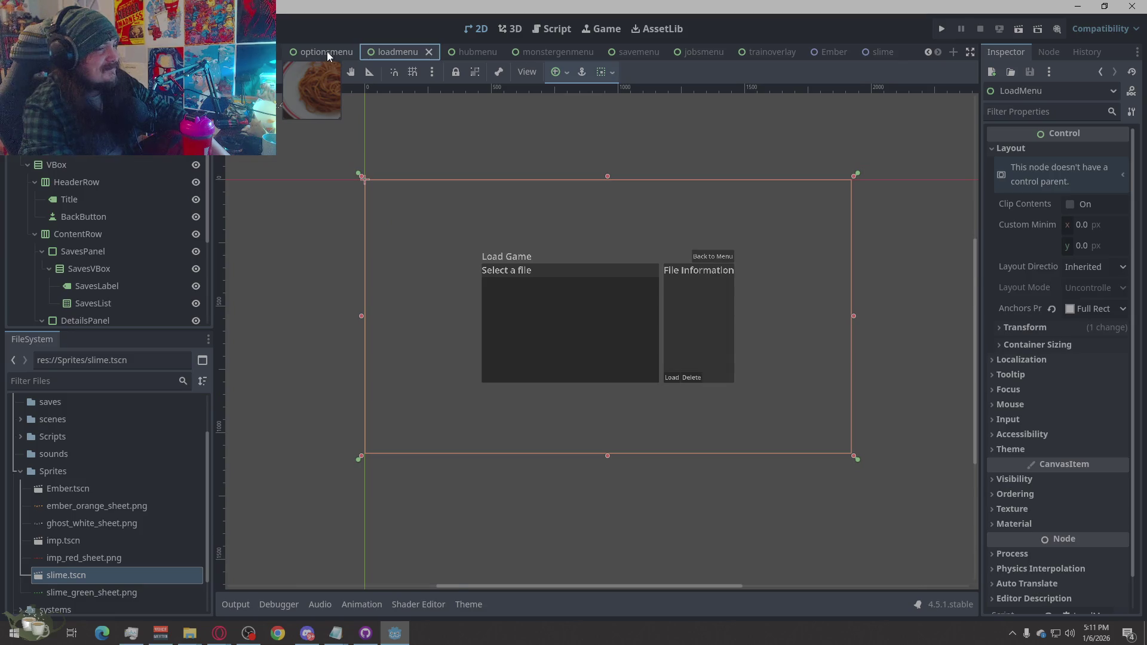
click(327, 52)
key(ctrl+shift+Tab)
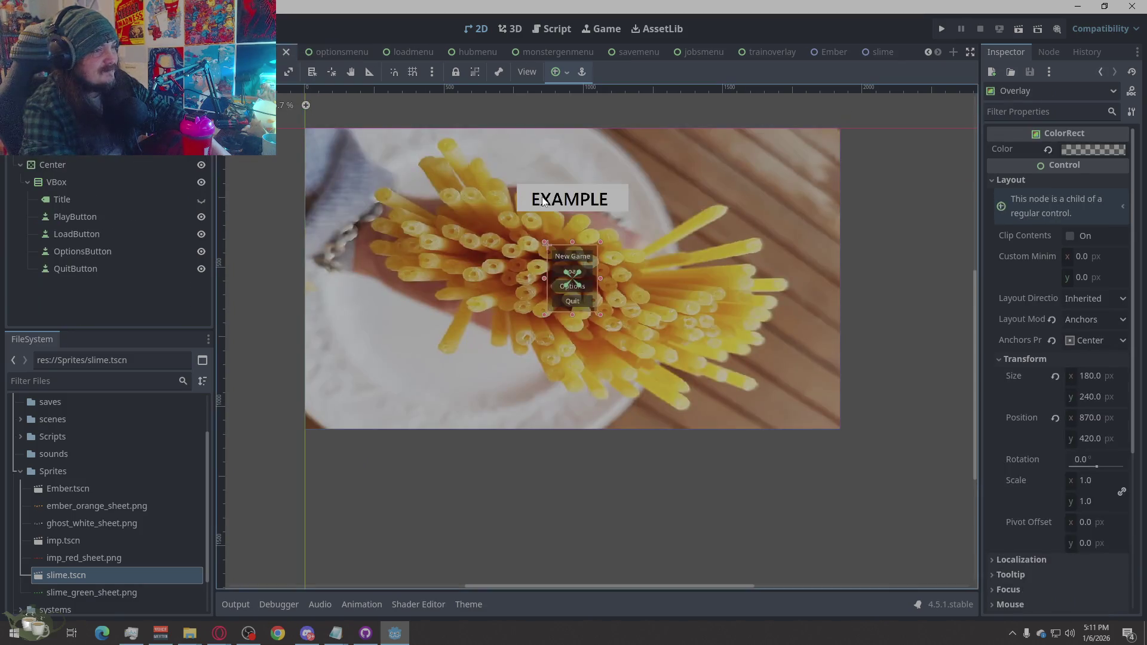
scroll(585, 146, up, 2)
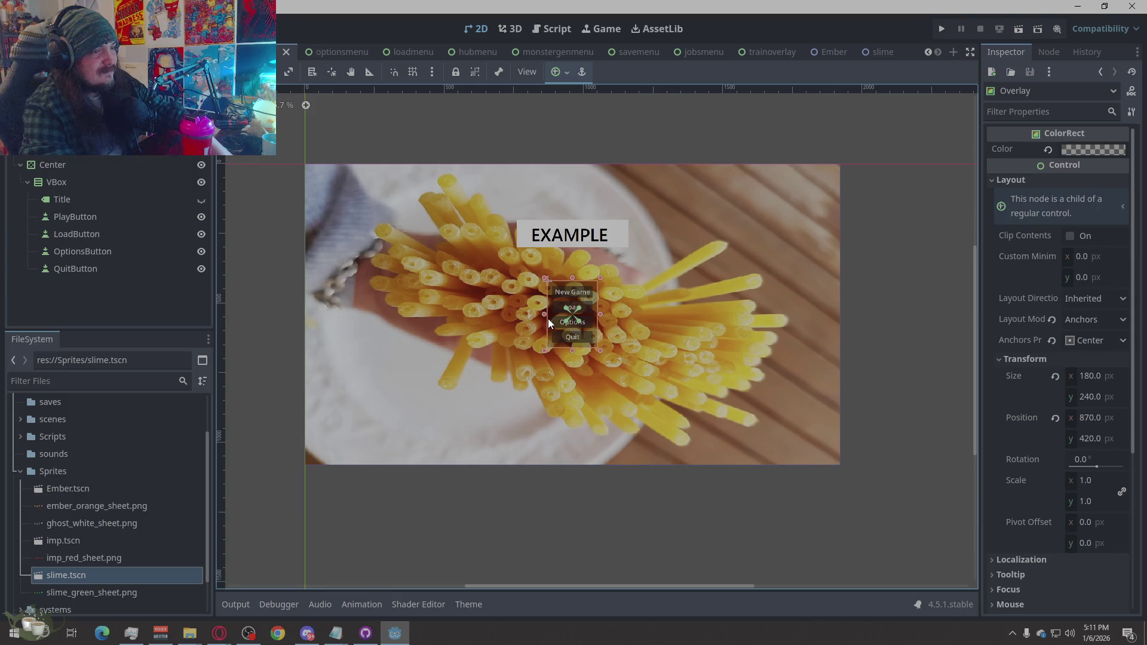
scroll(550, 318, up, 5)
scroll(558, 321, down, 4)
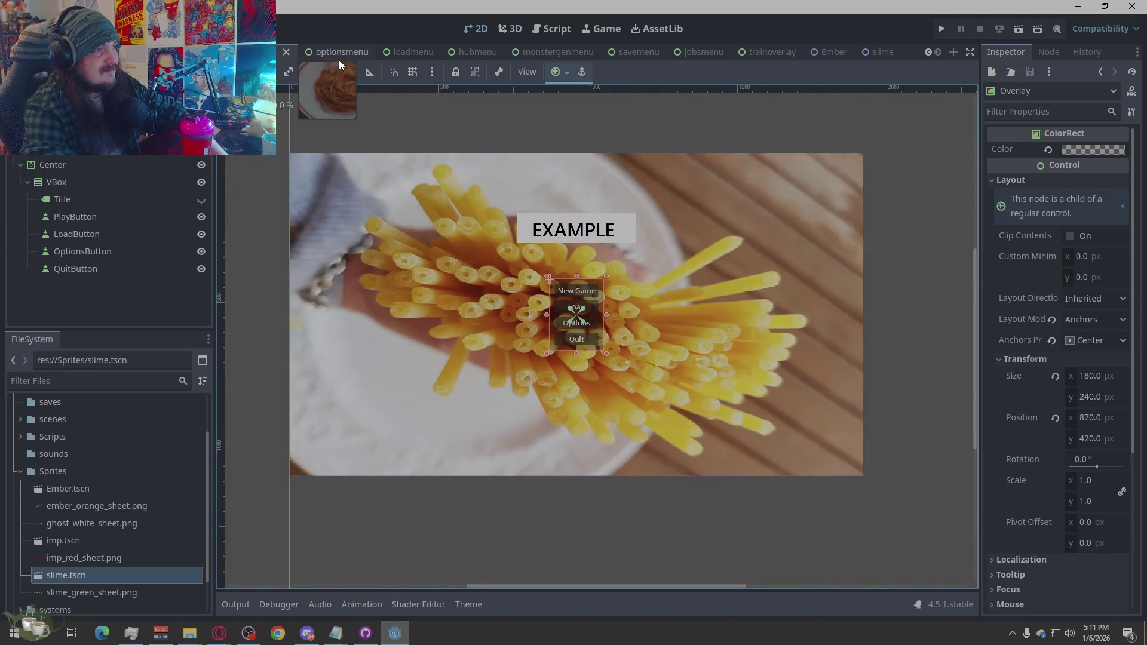
click(340, 53)
scroll(613, 351, up, 1)
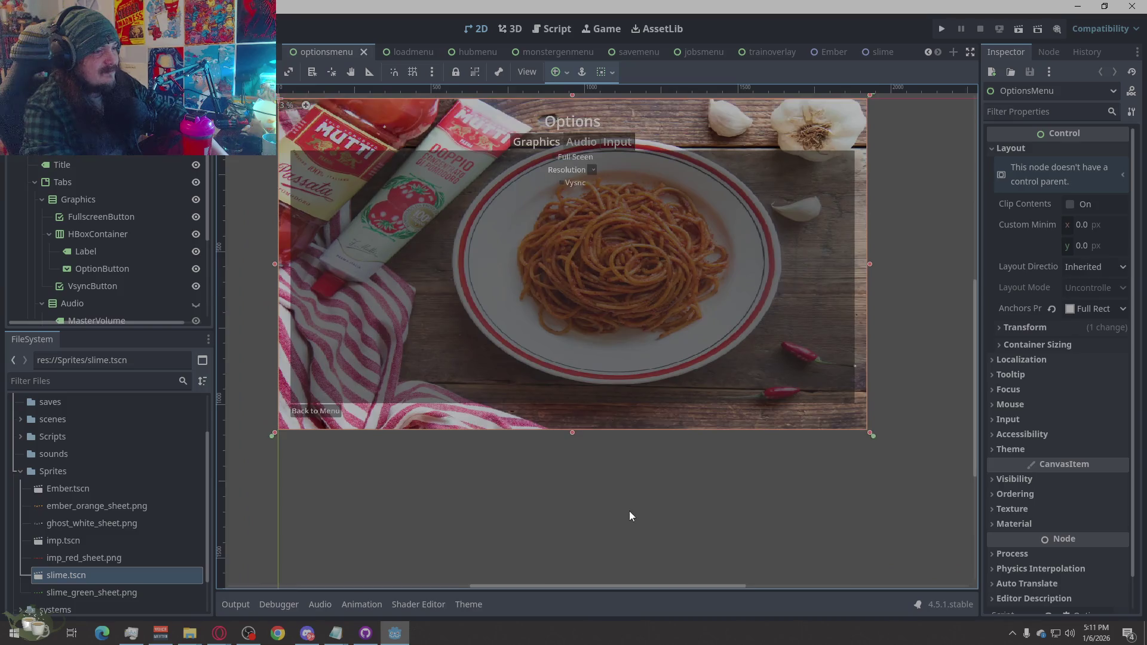
scroll(629, 511, down, 1)
scroll(575, 256, up, 1)
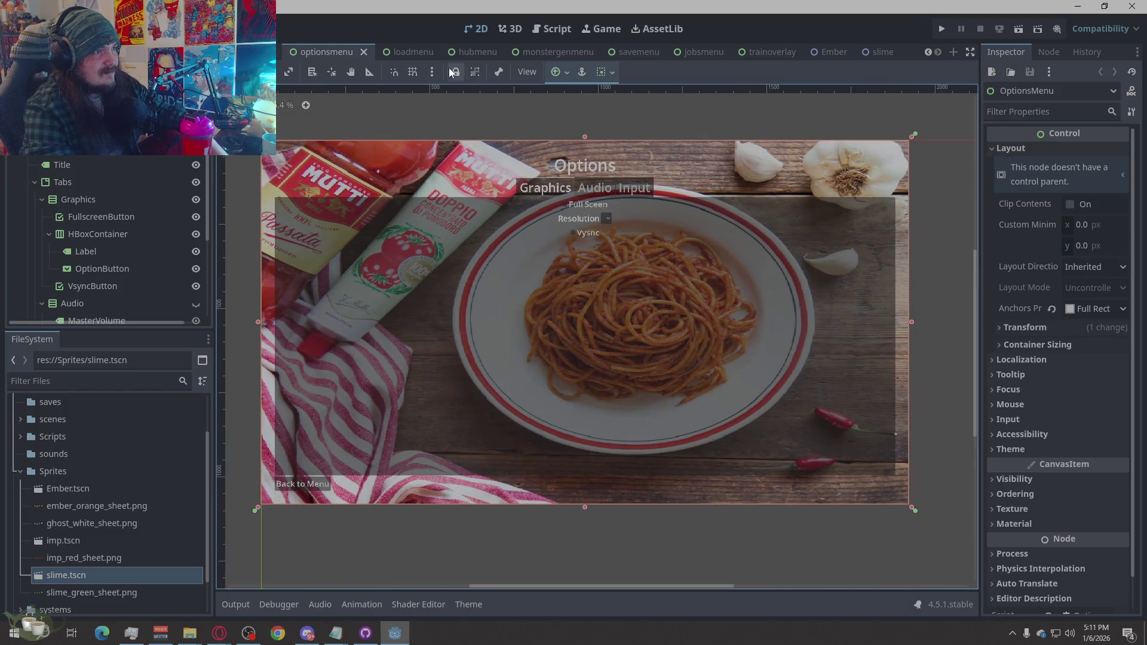
click(412, 53)
scroll(664, 309, up, 2)
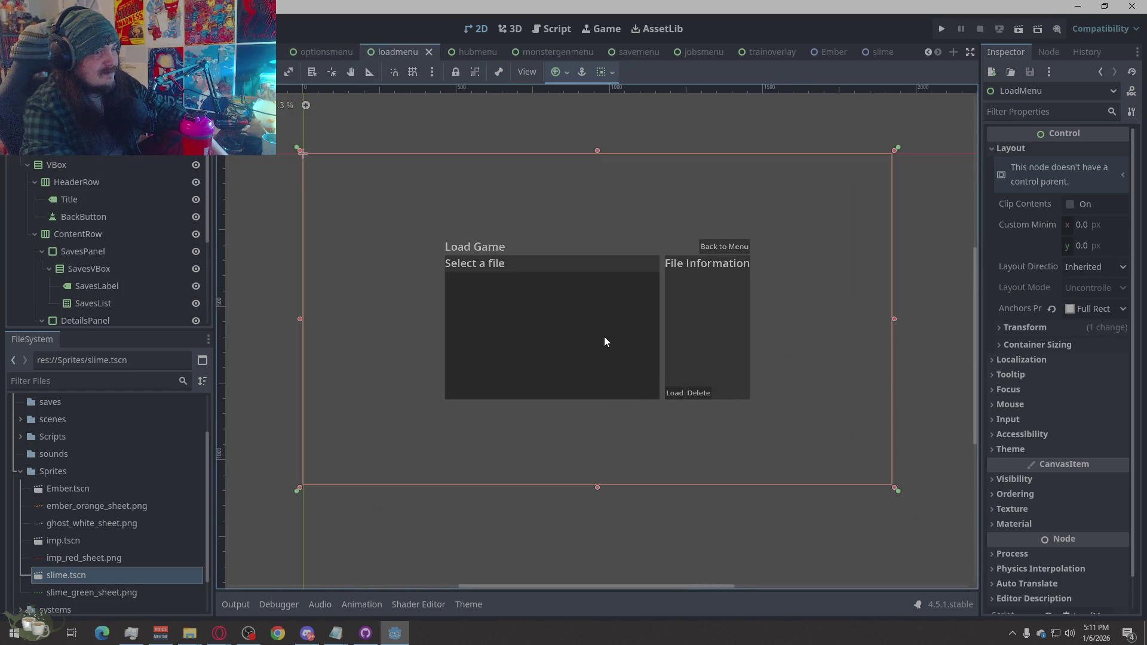
Look over the hubmenu, monstergenmenu, savemenu and jobsmenu scenes, ending on trainoverlay.
click(472, 51)
scroll(479, 310, up, 1)
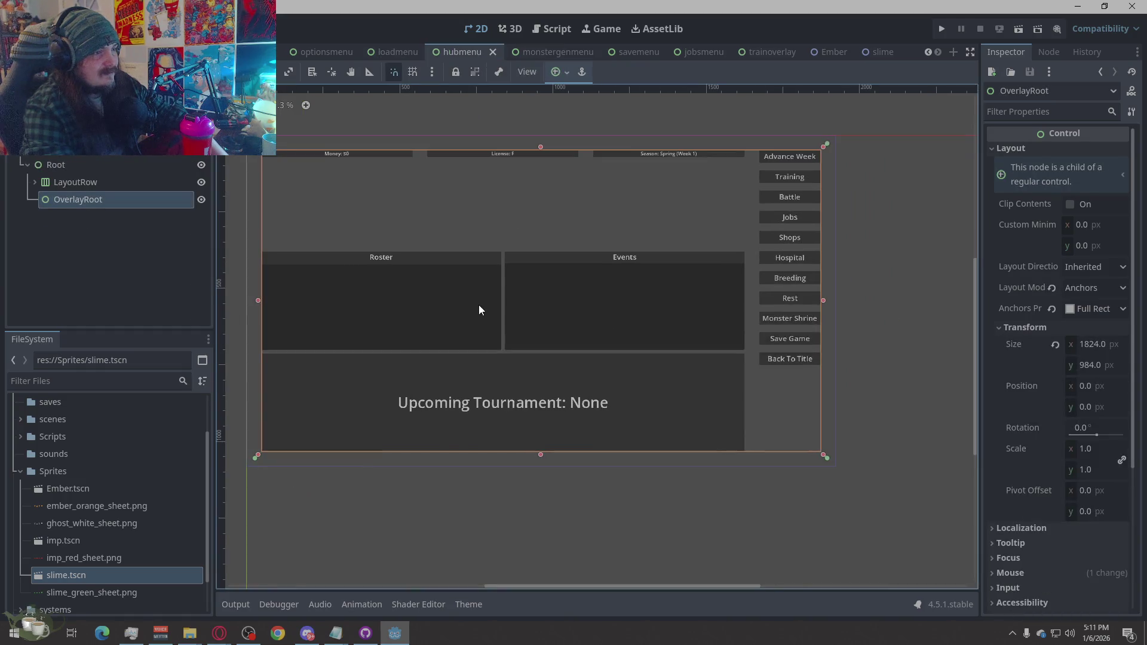
scroll(377, 300, up, 1)
scroll(498, 339, down, 1)
scroll(413, 322, up, 1)
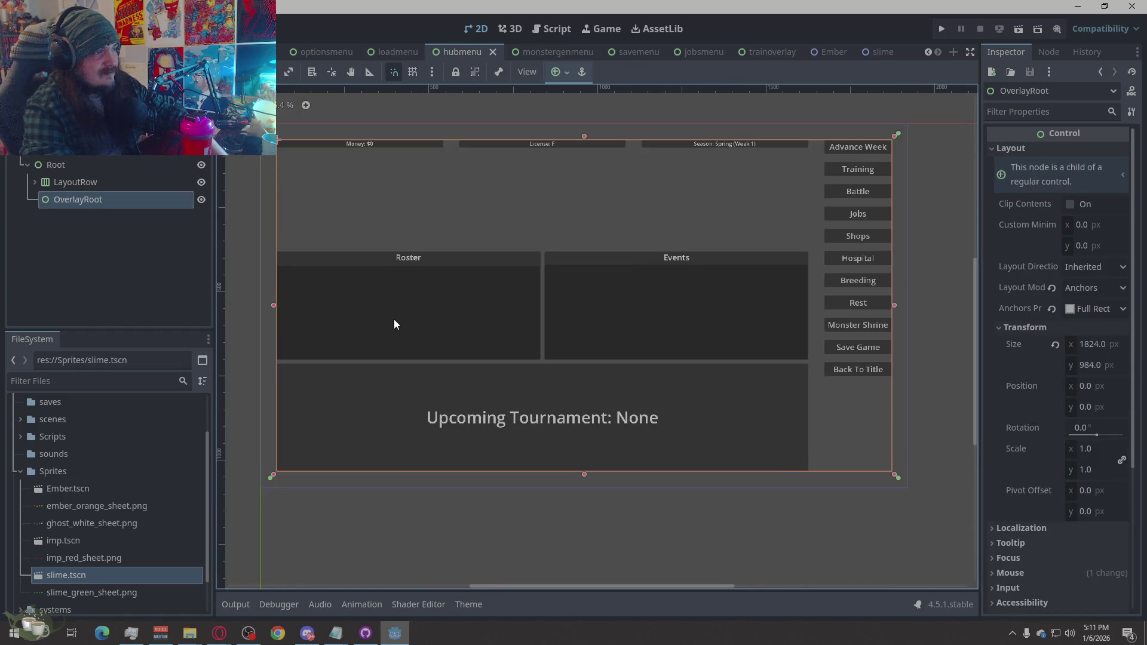
click(559, 51)
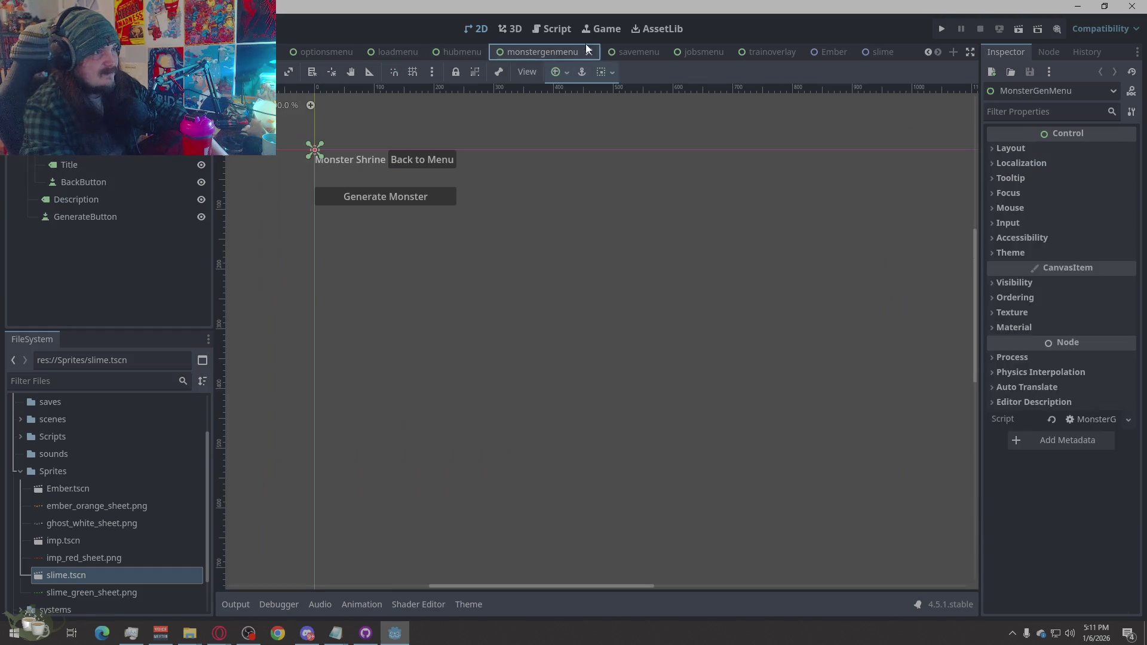
click(634, 53)
click(717, 53)
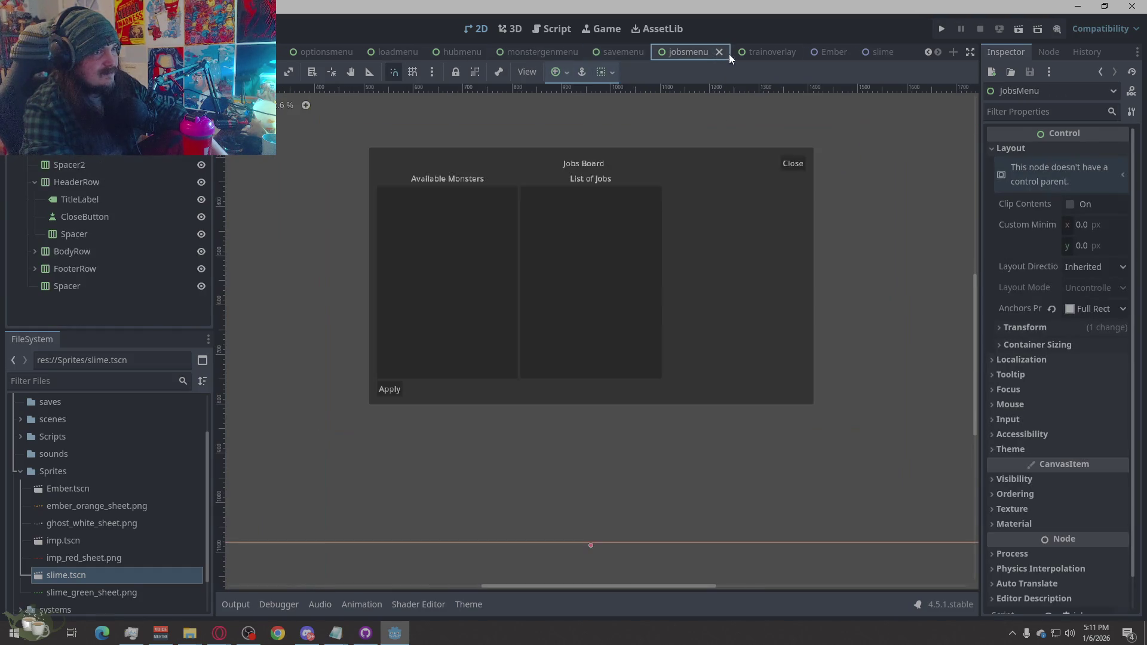
click(765, 52)
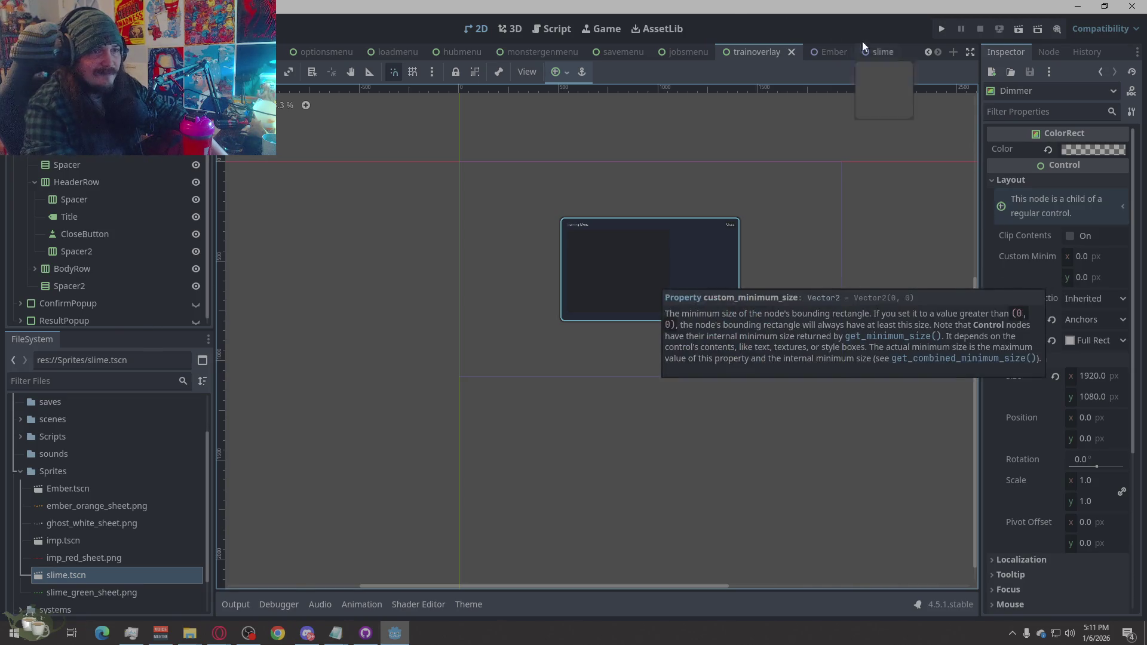
Run the game, start a new game, and peek at the Training menu and Jobs Board.
click(938, 26)
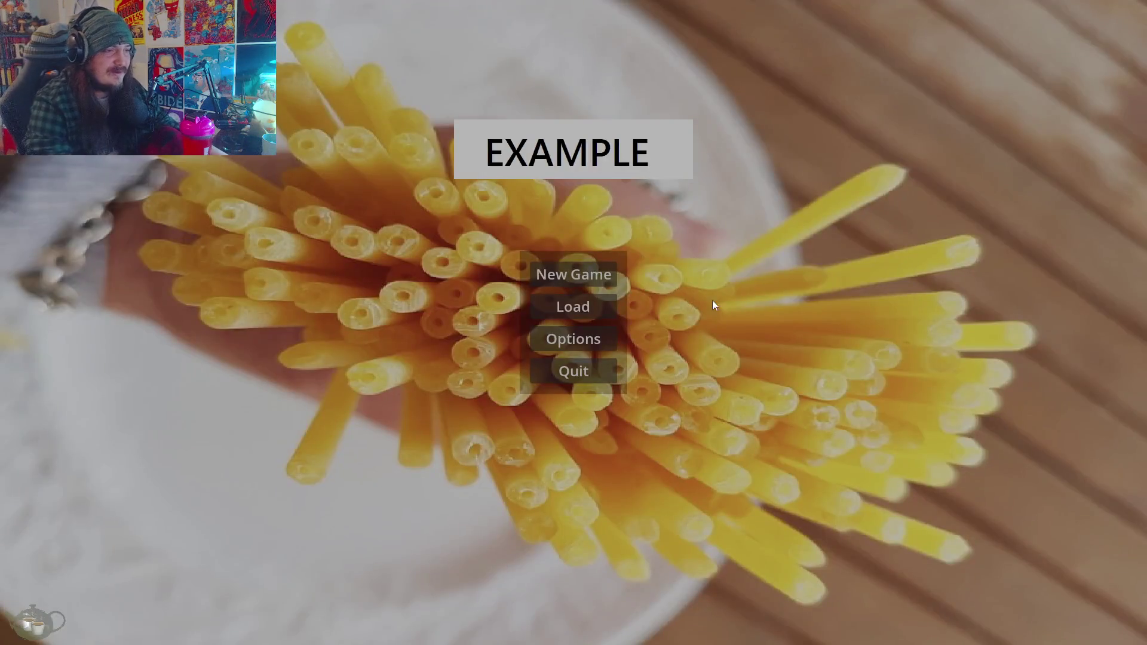
click(578, 278)
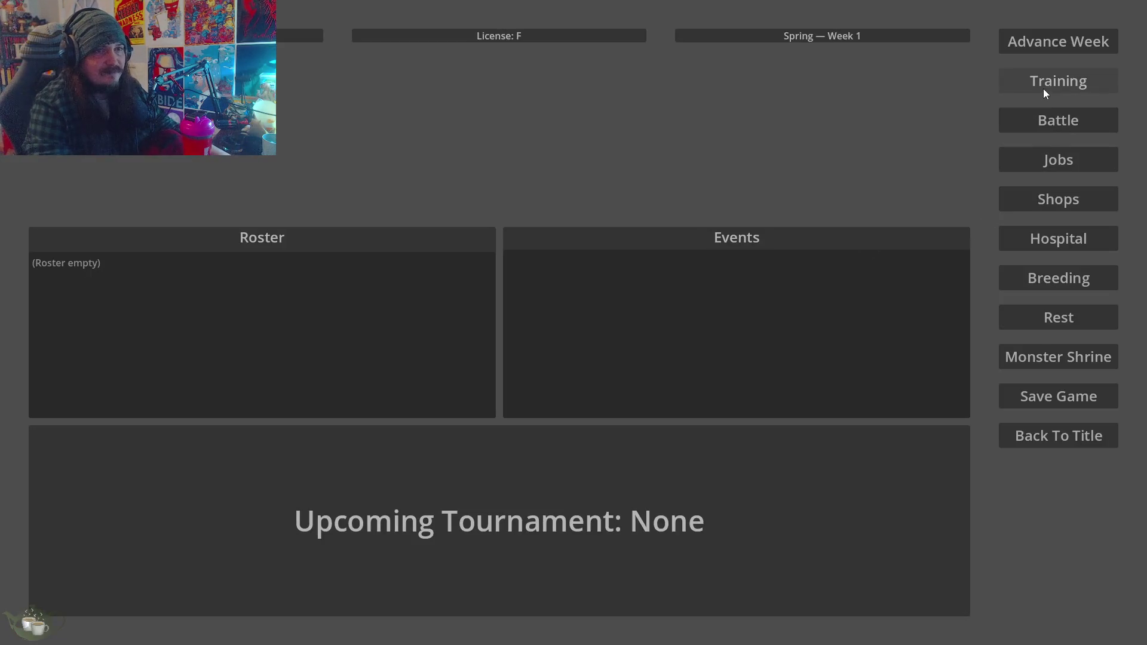
click(1043, 92)
click(825, 187)
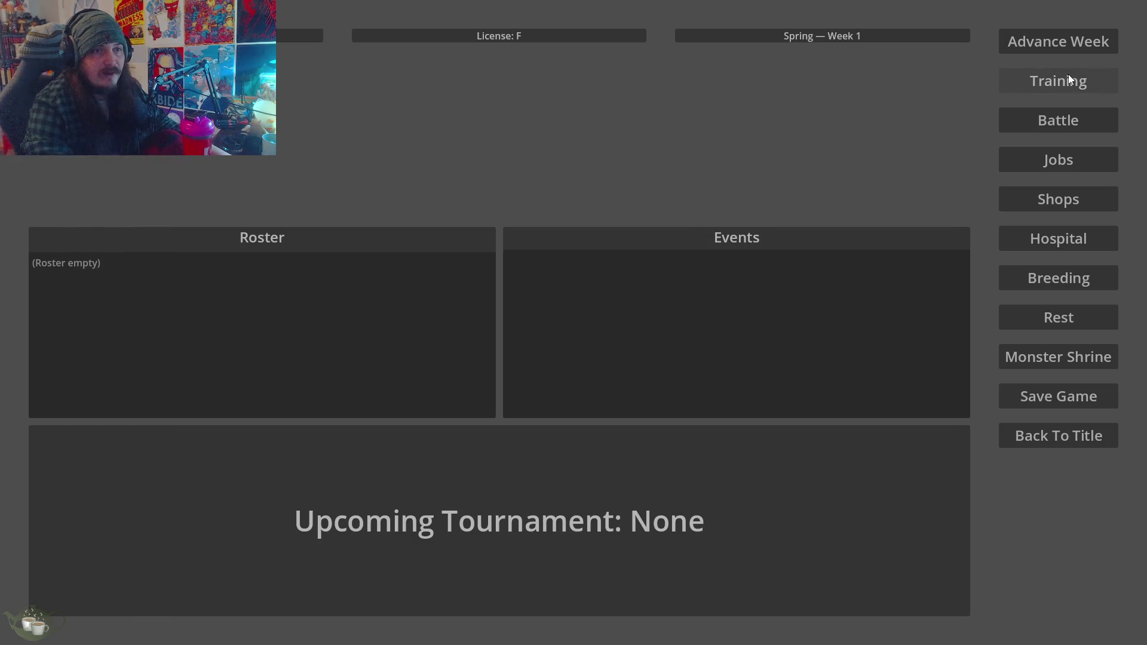
click(1057, 84)
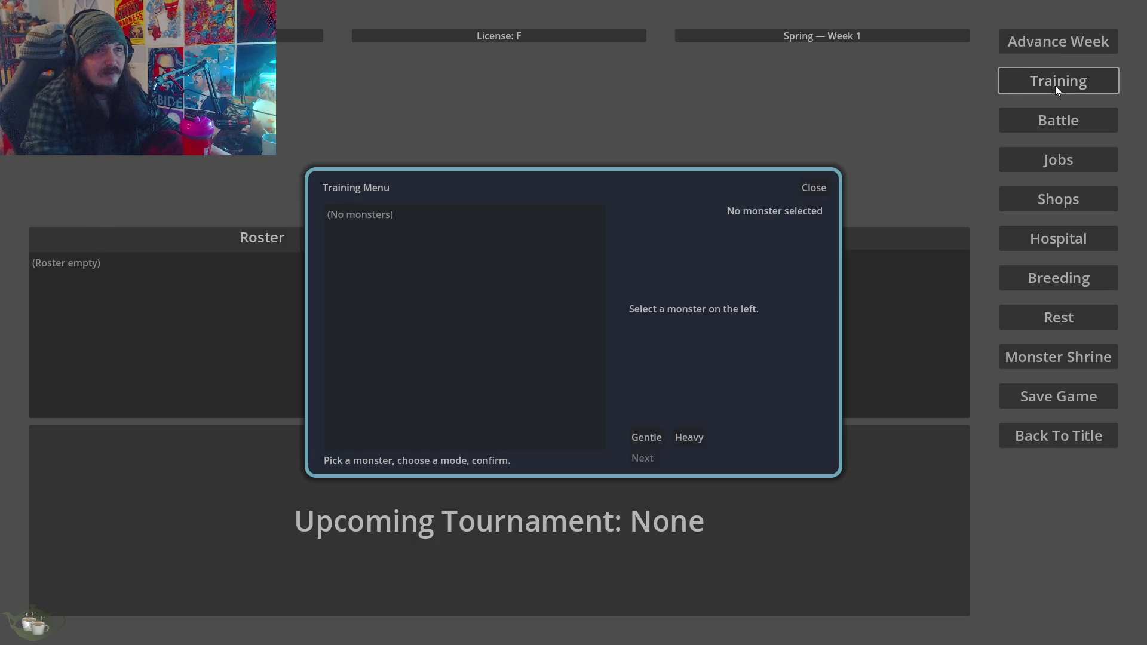
click(810, 189)
click(1040, 167)
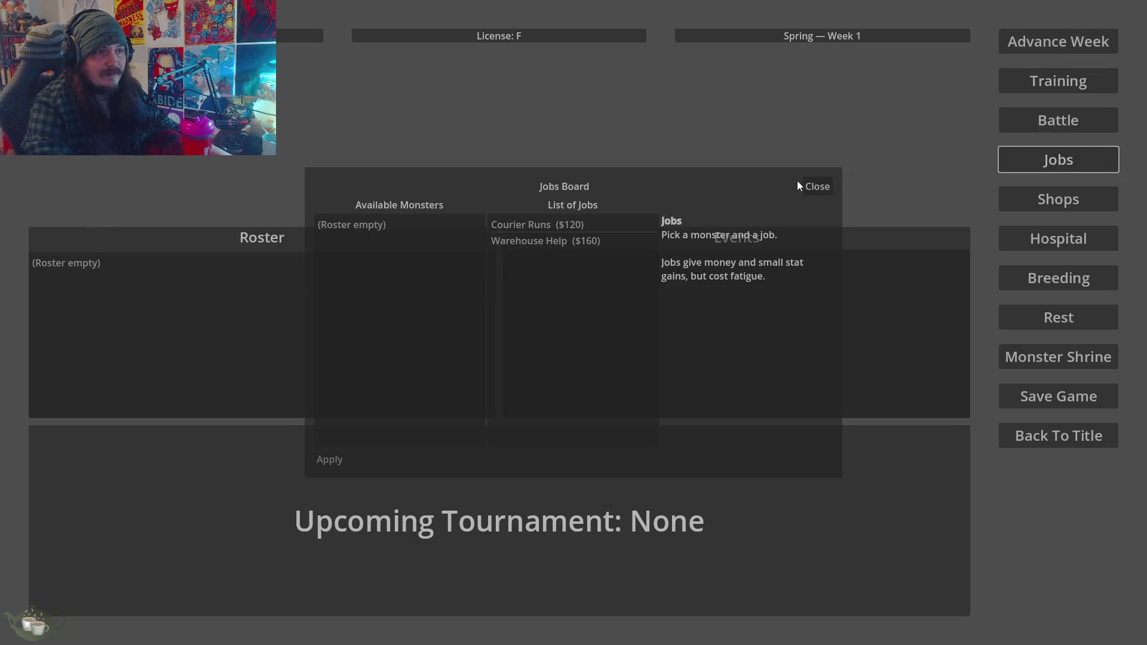
click(815, 190)
View the save game slots, then go back to the title screen and quit.
click(1061, 402)
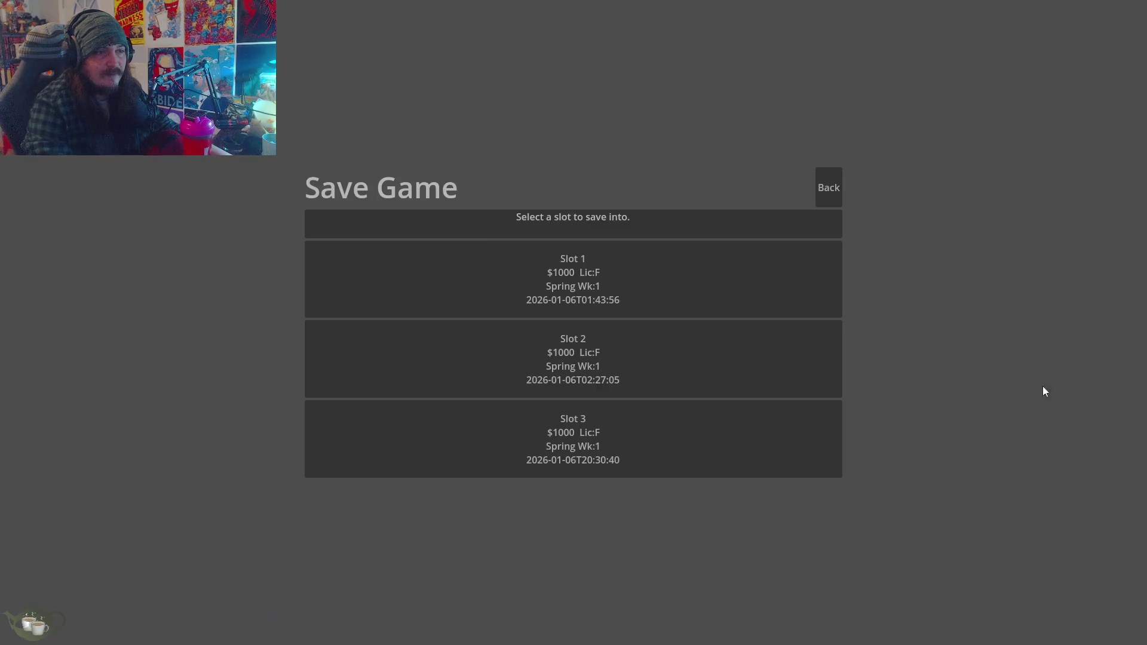
click(834, 182)
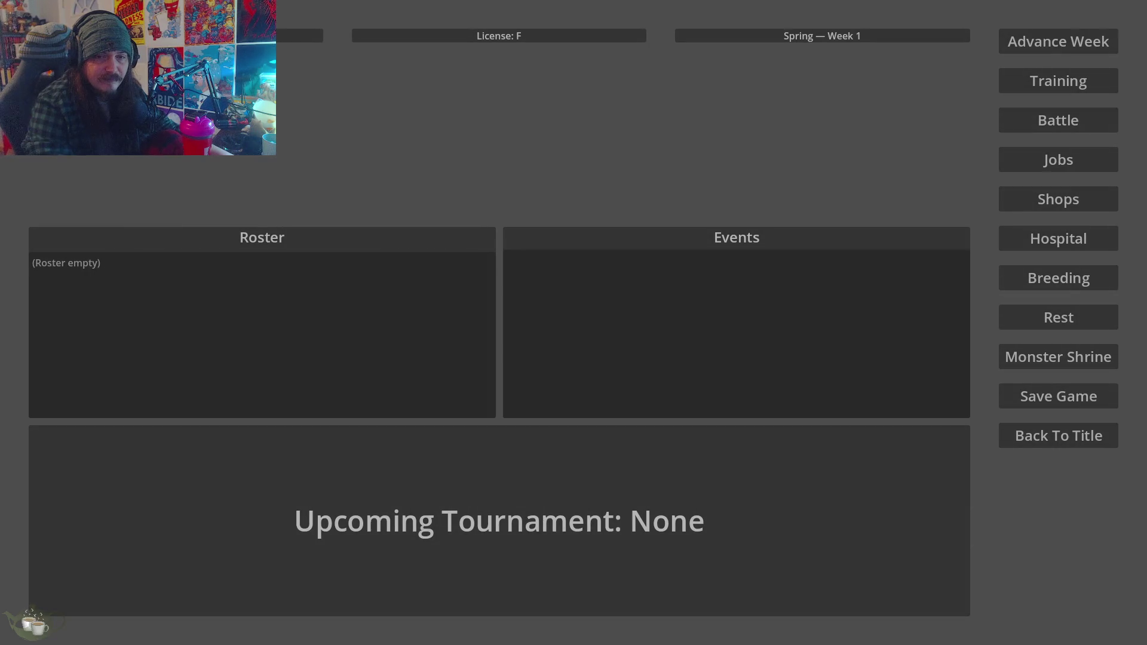
click(1056, 439)
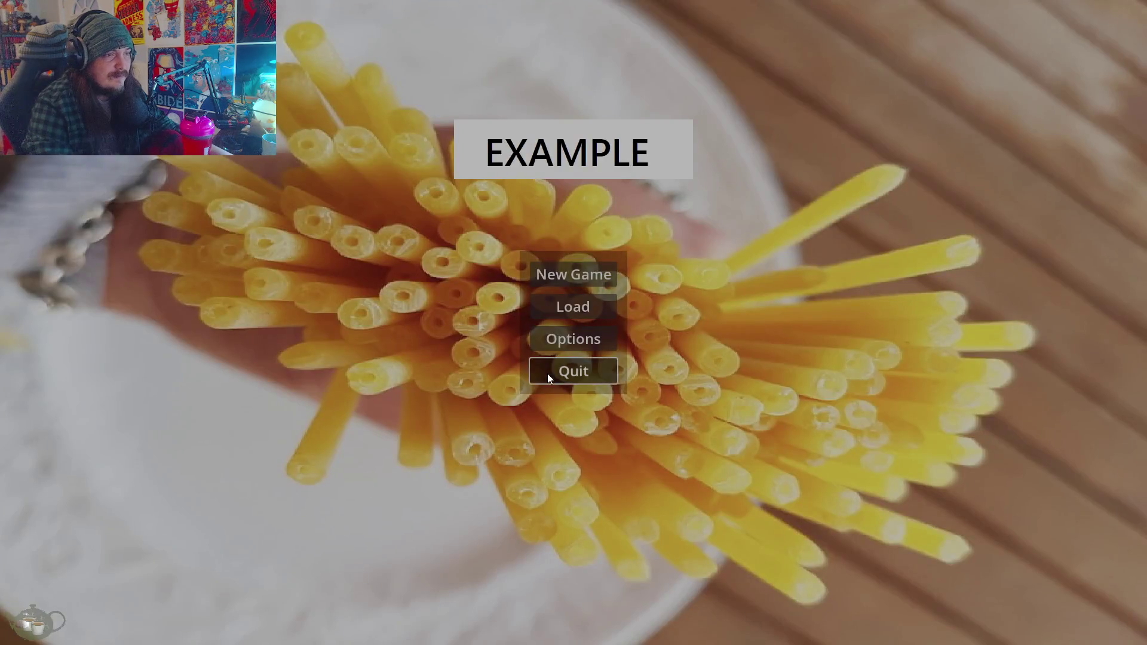
click(548, 374)
Zoom the 2D viewport in and out on the trainoverlay scene's Training Menu panel.
scroll(859, 368, down, 1)
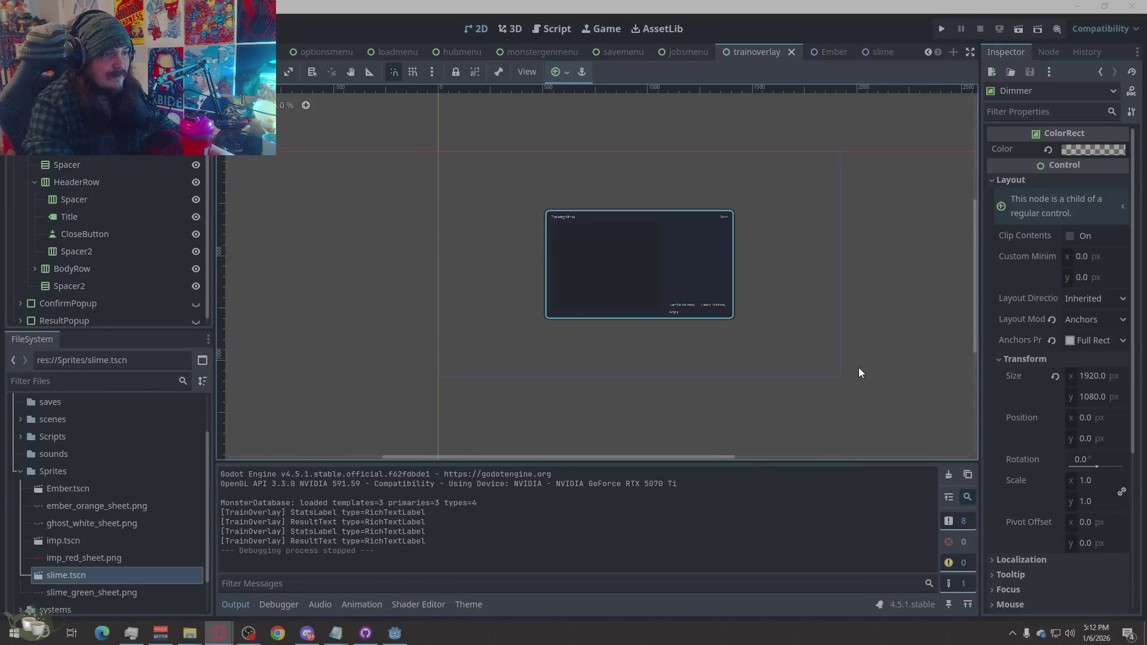
scroll(855, 367, up, 2)
scroll(695, 410, down, 1)
scroll(657, 360, up, 1)
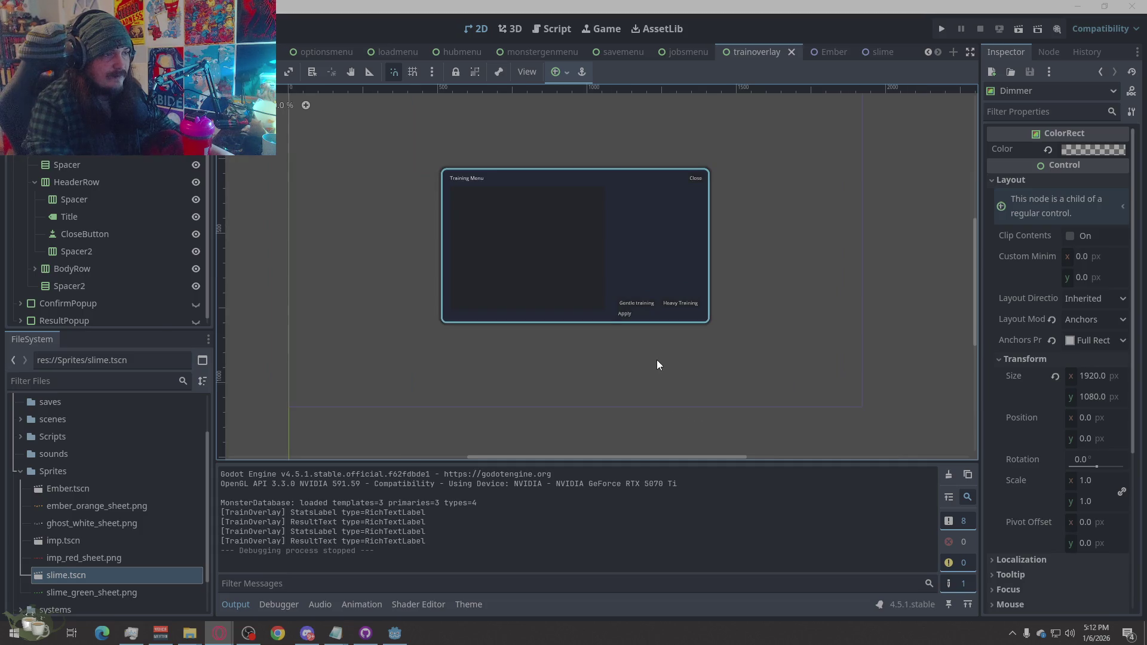
scroll(580, 349, up, 1)
scroll(590, 379, down, 1)
scroll(542, 275, up, 1)
scroll(597, 358, down, 1)
scroll(512, 147, up, 1)
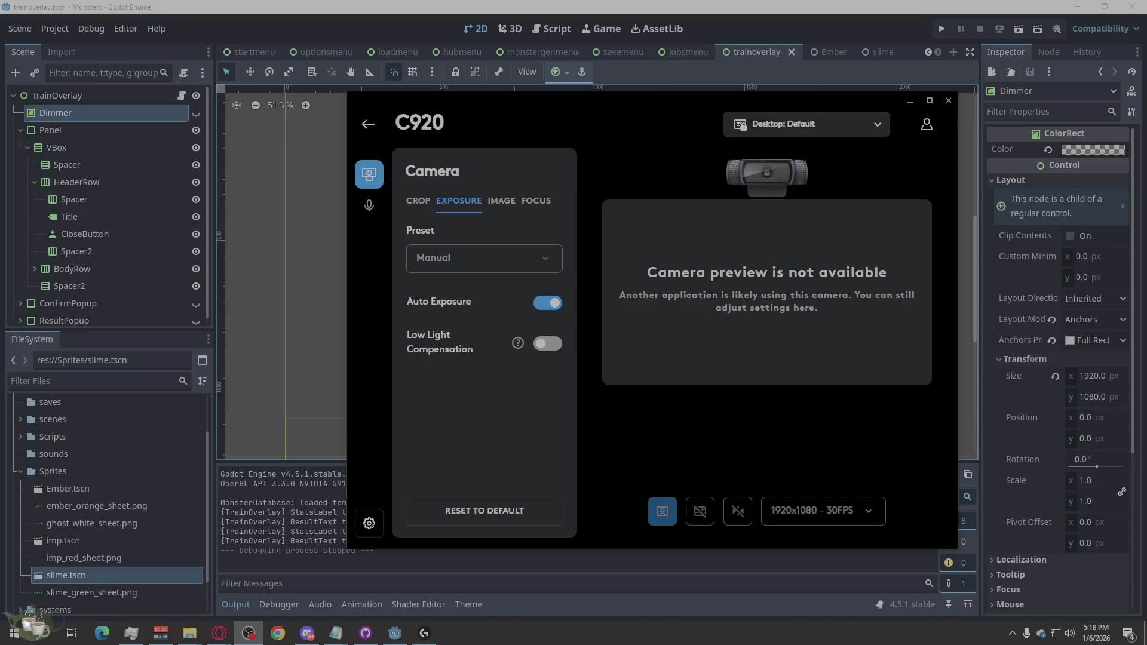
Close the C920 settings and try Recover device on the disconnected C920 in G HUB.
click(949, 100)
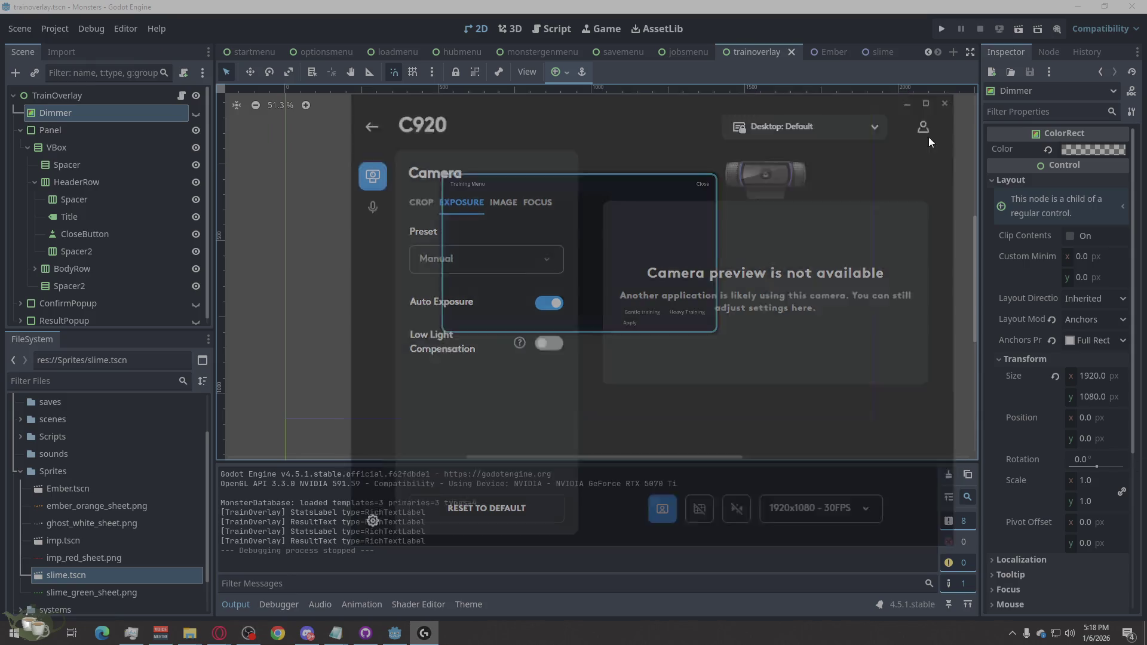
click(1012, 634)
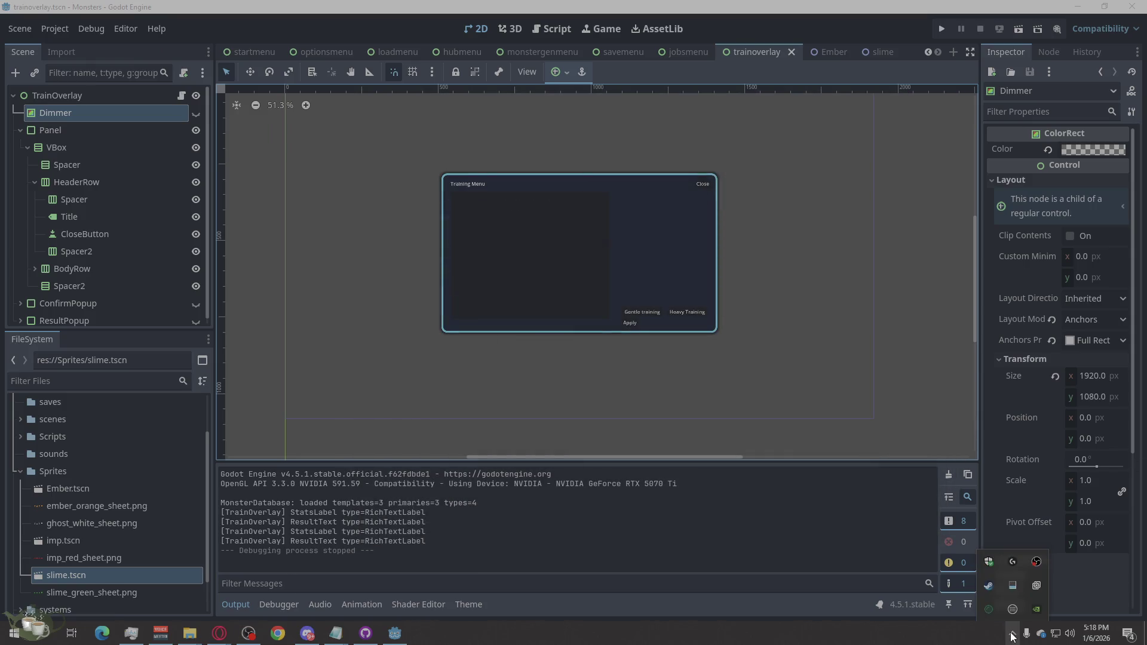
click(1013, 562)
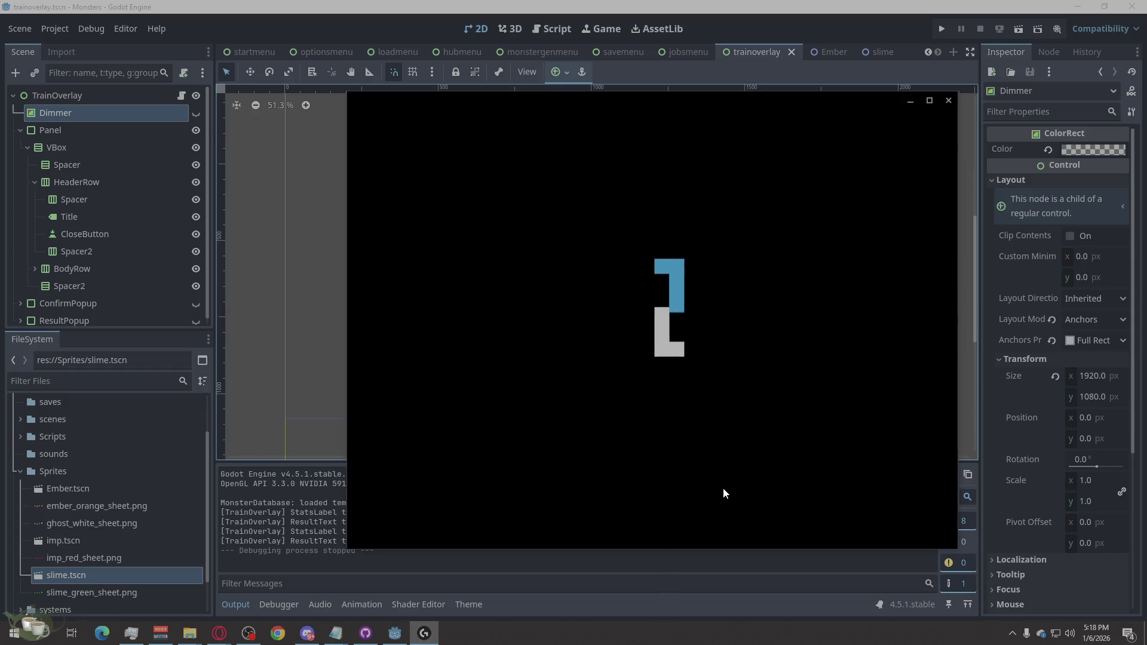
scroll(747, 457, down, 3)
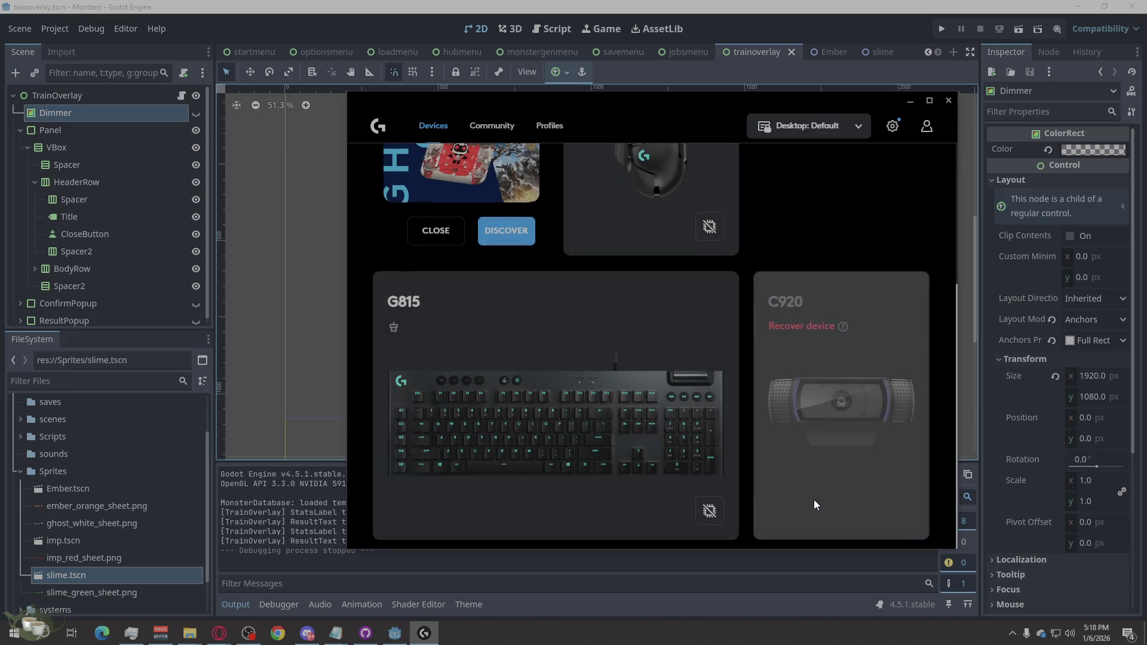
click(801, 326)
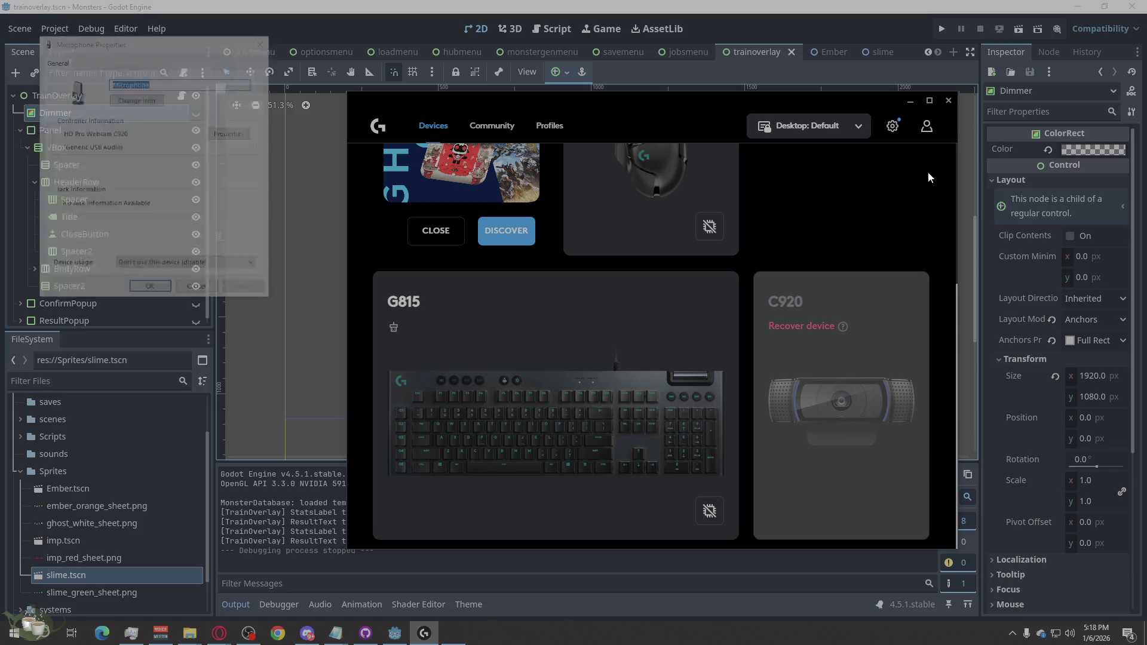
Close the Microphone Properties dialog and the G HUB window.
click(260, 31)
click(452, 633)
right_click(466, 631)
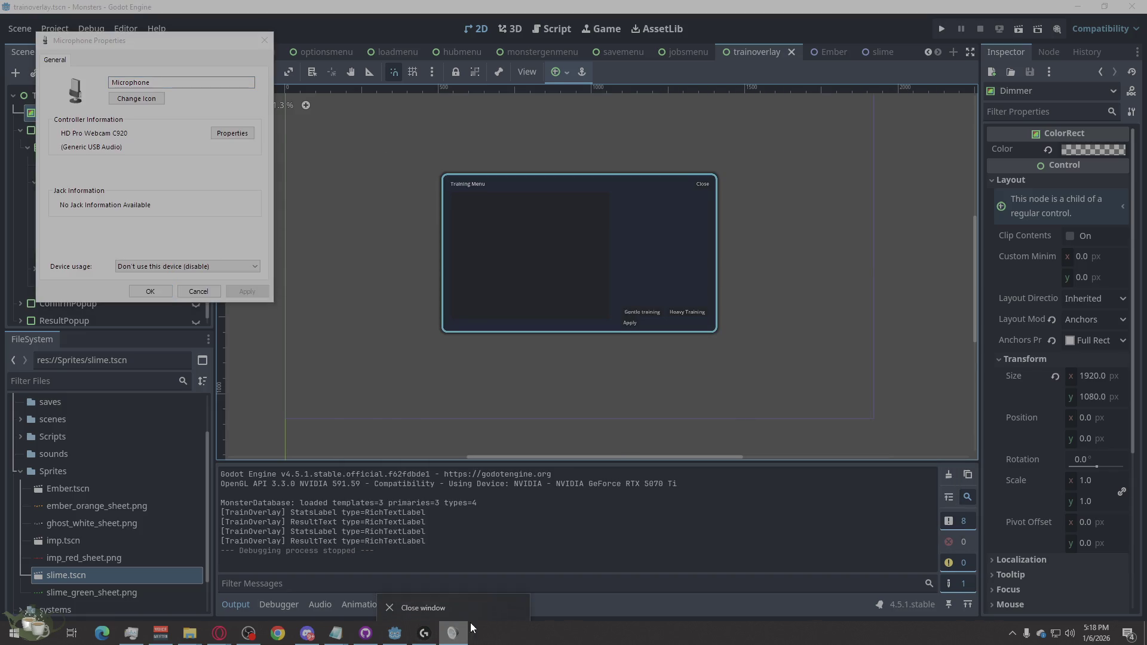
click(423, 607)
right_click(424, 633)
click(412, 609)
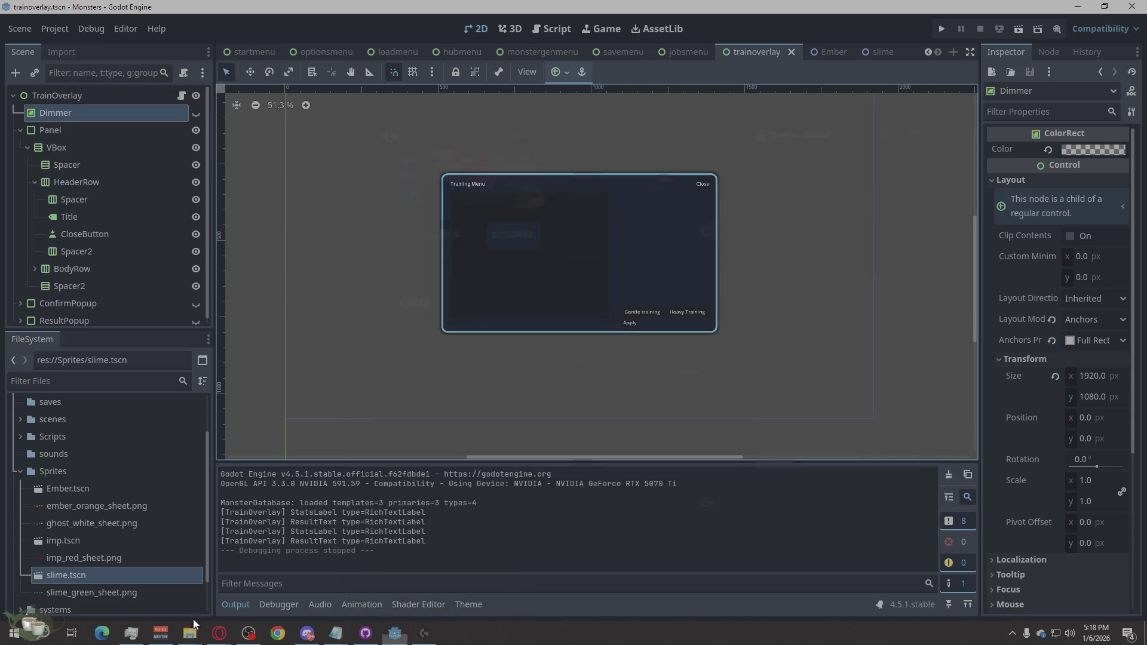
Quit G HUB from the system tray, then search Windows for 'ghub'.
click(1012, 634)
right_click(1010, 575)
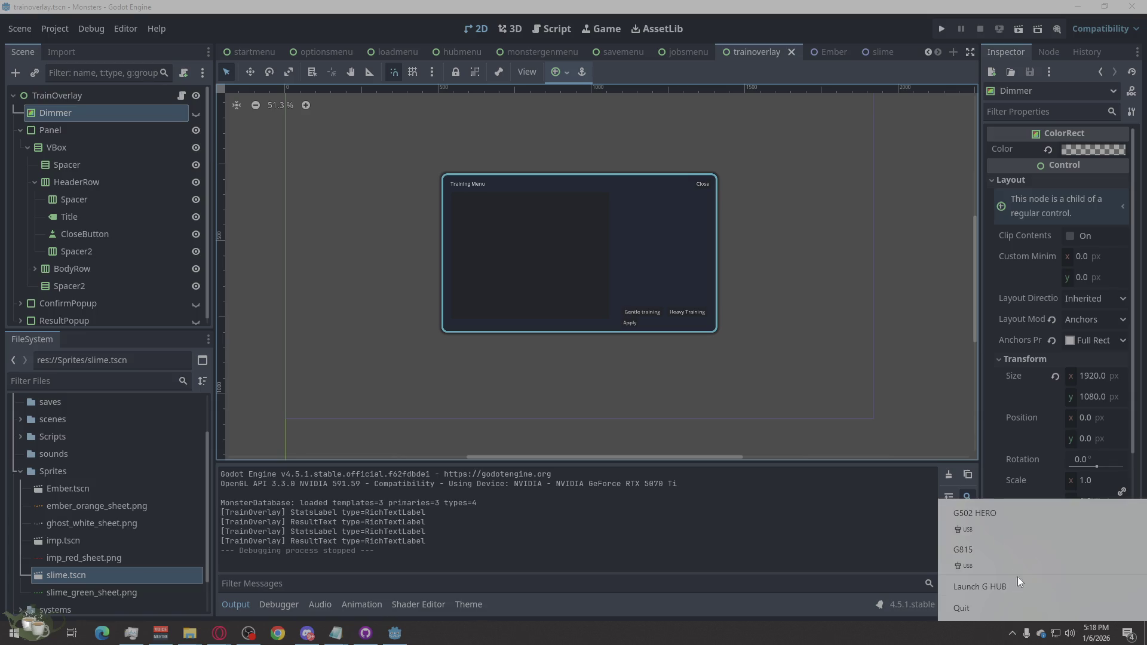
click(1002, 608)
click(37, 641)
text(g)
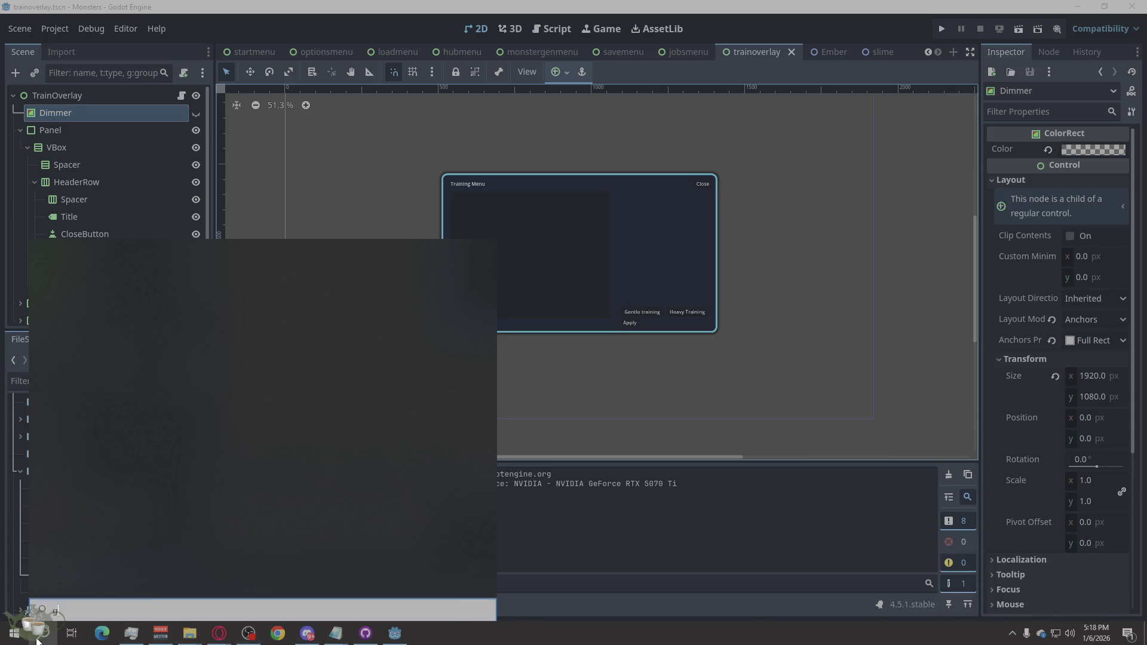
text(hu)
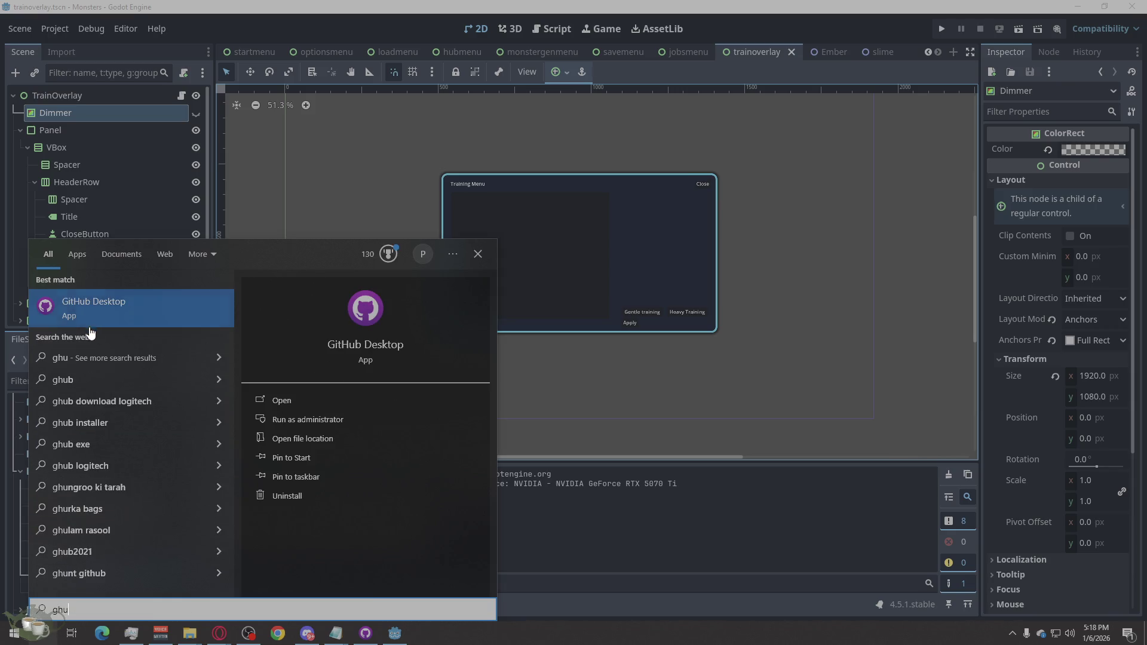
text(b)
Launch Logitech G HUB from the 'ghub' search results.
click(102, 319)
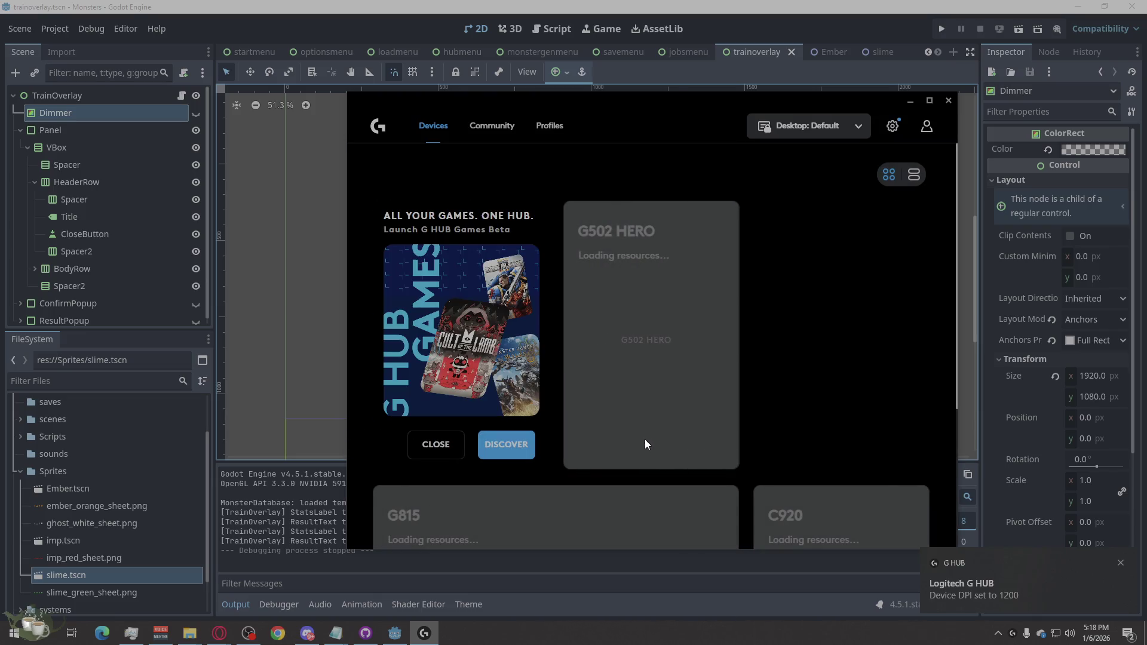
Open the C920 camera settings, keep the 1920x1080 - 30FPS preview resolution, then close the window.
scroll(817, 452, down, 3)
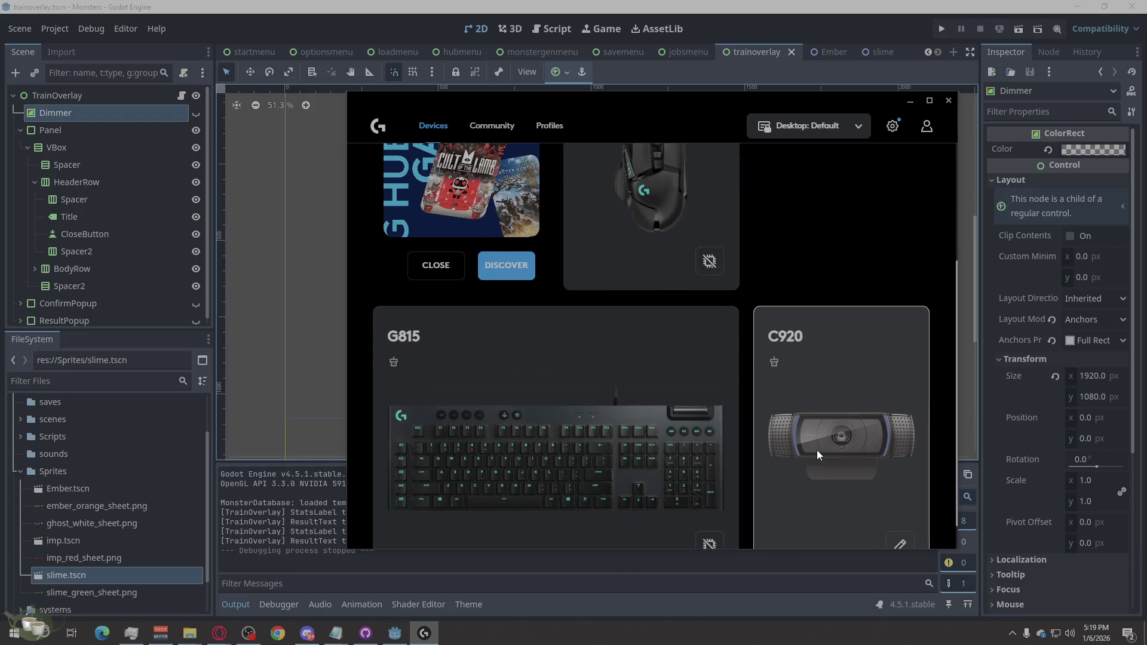
click(817, 450)
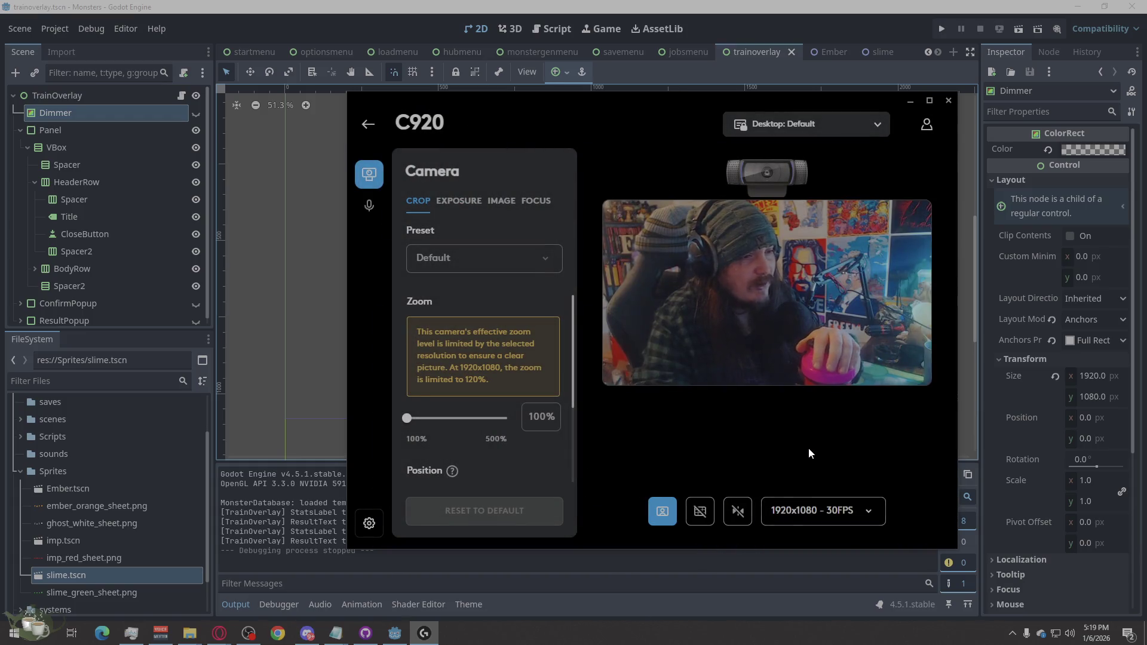
click(855, 527)
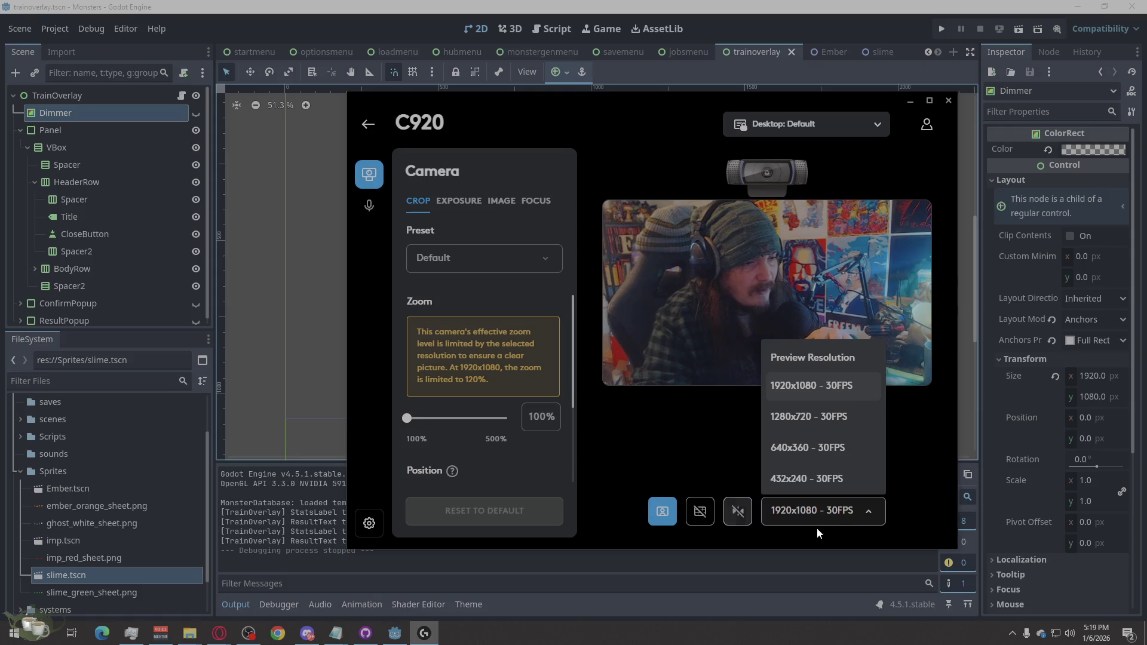
click(836, 520)
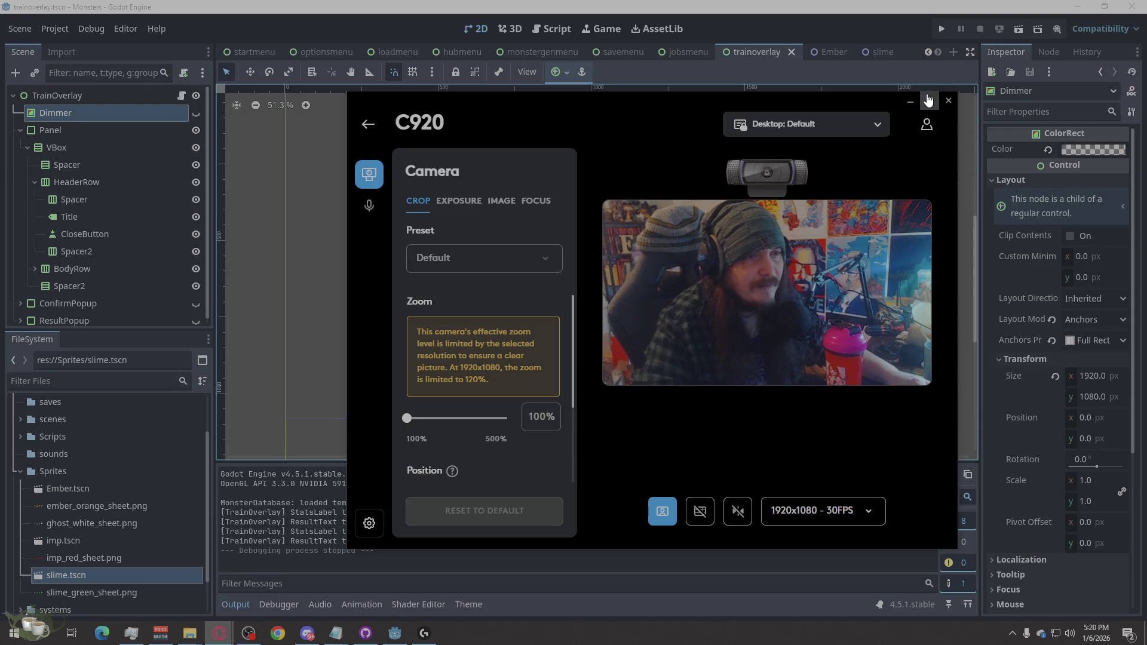
click(949, 100)
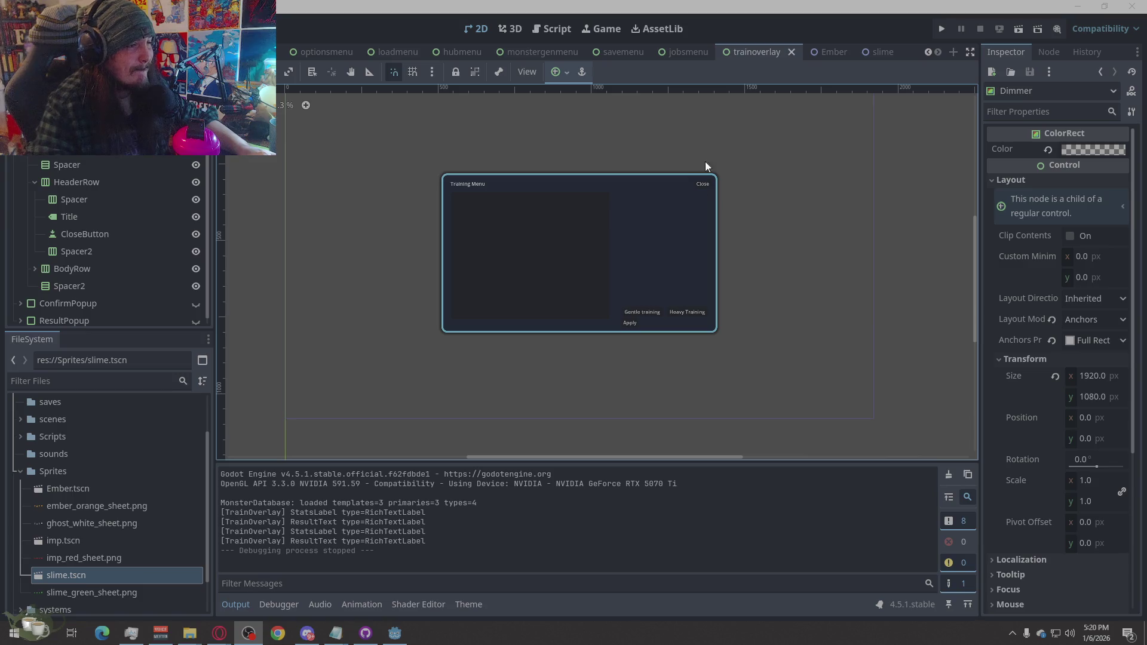
Zoom the 2D canvas around the Training Menu panel with its Gentle, Heavy Training and Apply choices.
scroll(626, 246, down, 1)
scroll(650, 303, up, 3)
scroll(650, 304, down, 3)
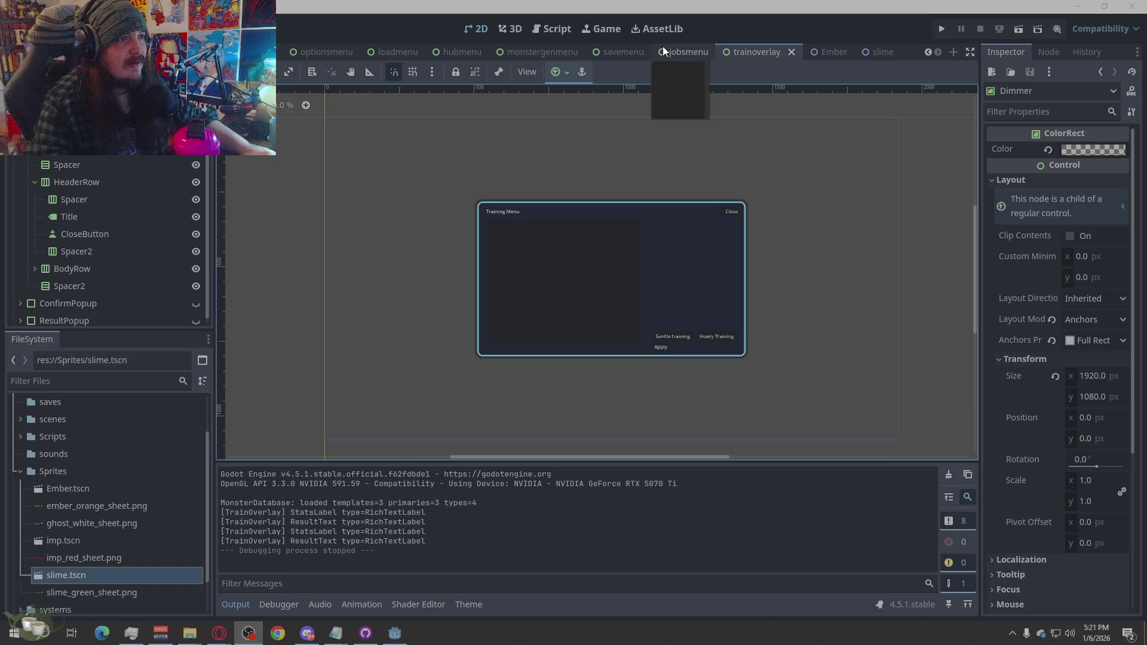
Flip through the jobsmenu and monstergenmenu tabs, settling on the savemenu scene's Save Data layout.
click(683, 49)
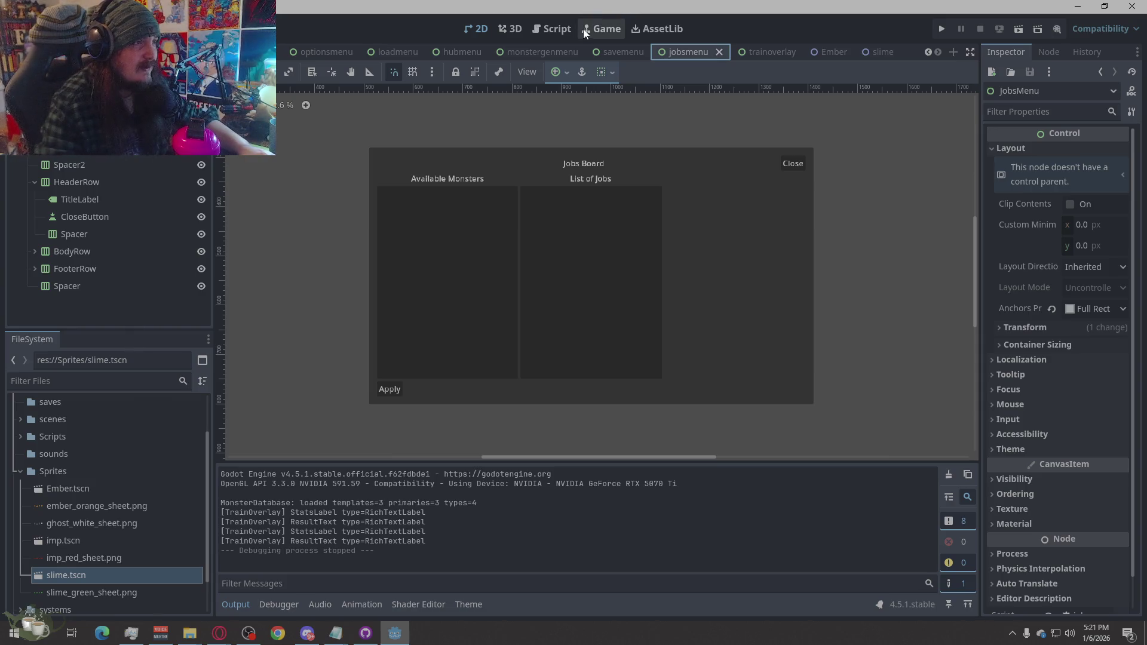
click(611, 50)
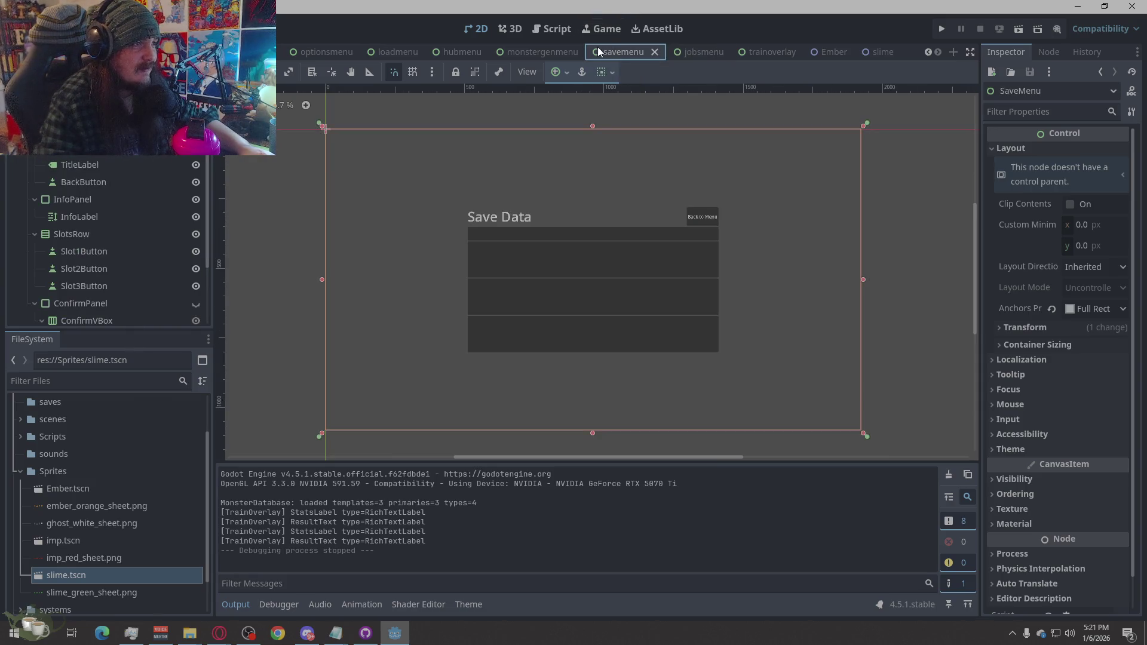
click(540, 53)
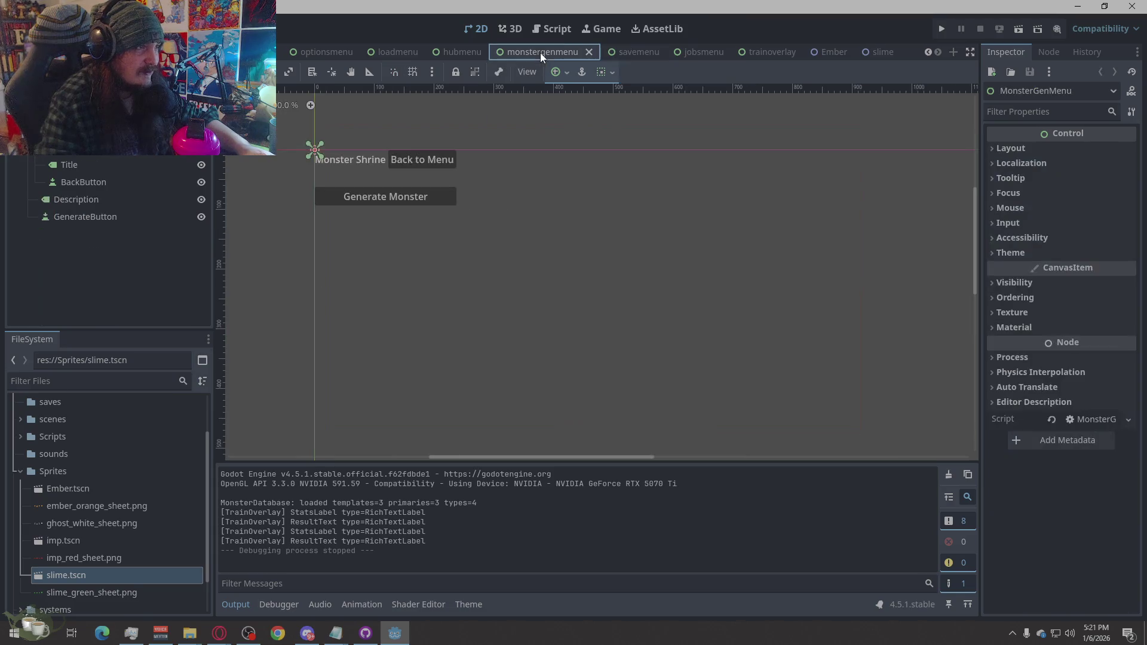
click(632, 51)
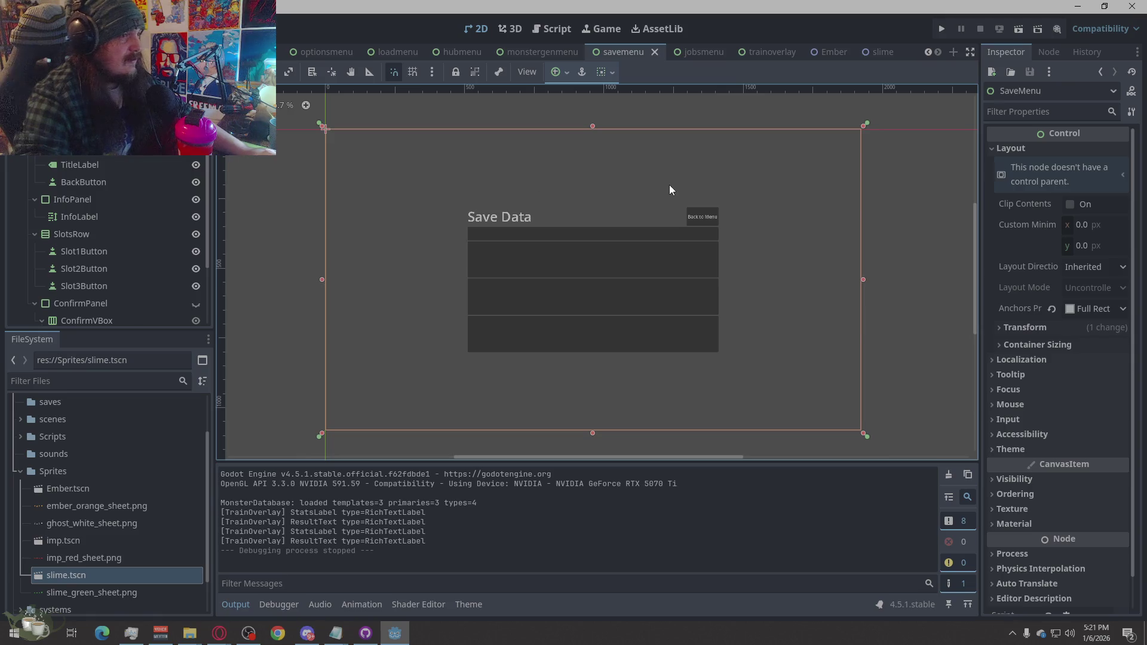
Run the project and check the Options screen's Audio and Input tabs.
click(942, 28)
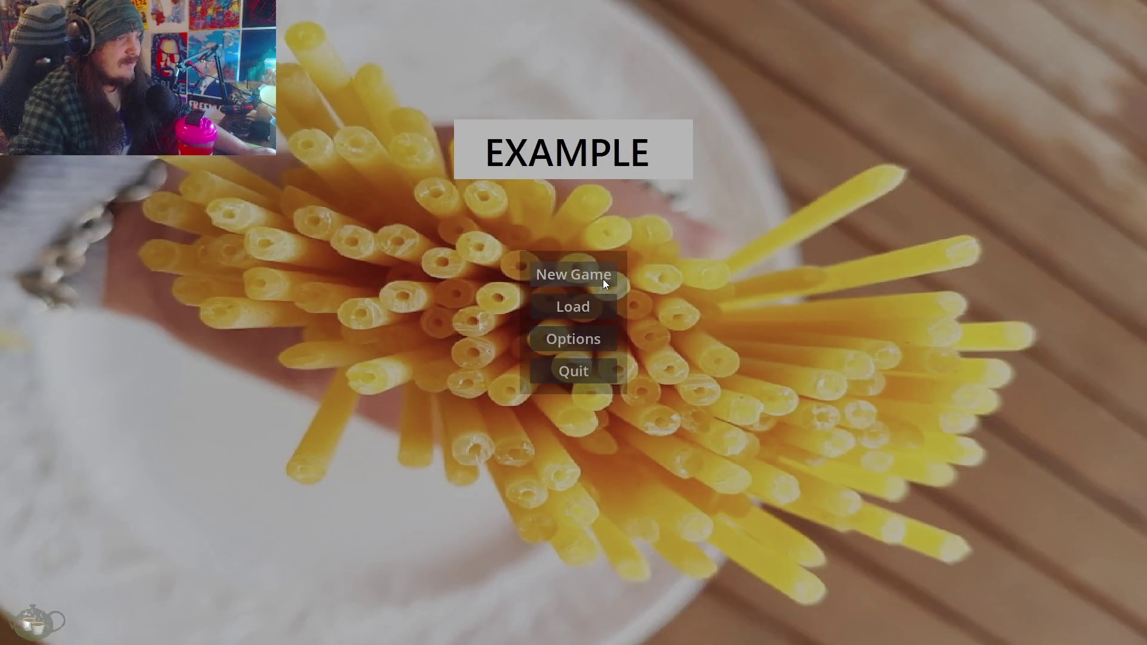
click(578, 343)
click(583, 86)
click(637, 83)
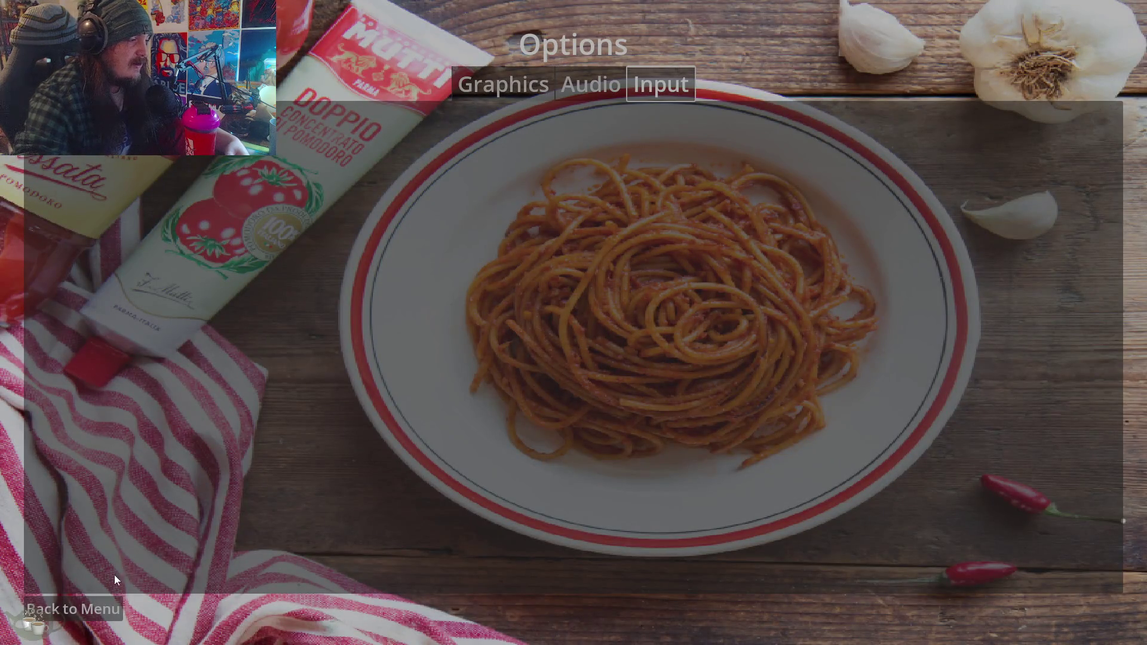
click(96, 608)
Inspect Save Slots 01, 02 and 03 on the Load screen, then start a new game.
click(589, 312)
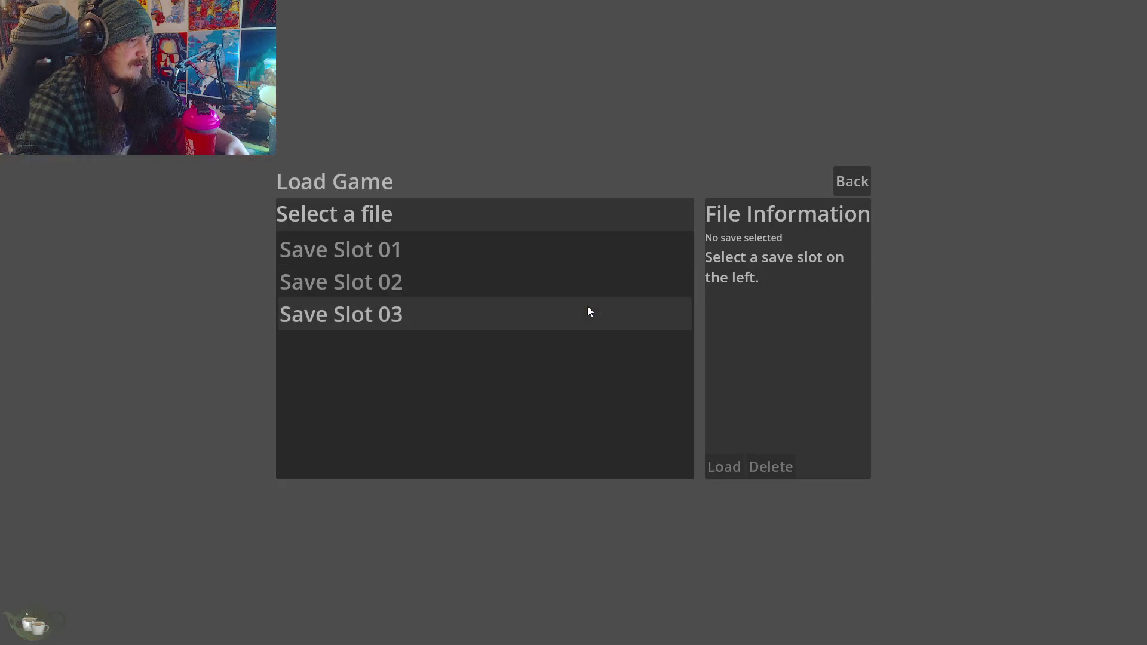
click(431, 252)
click(422, 295)
click(414, 321)
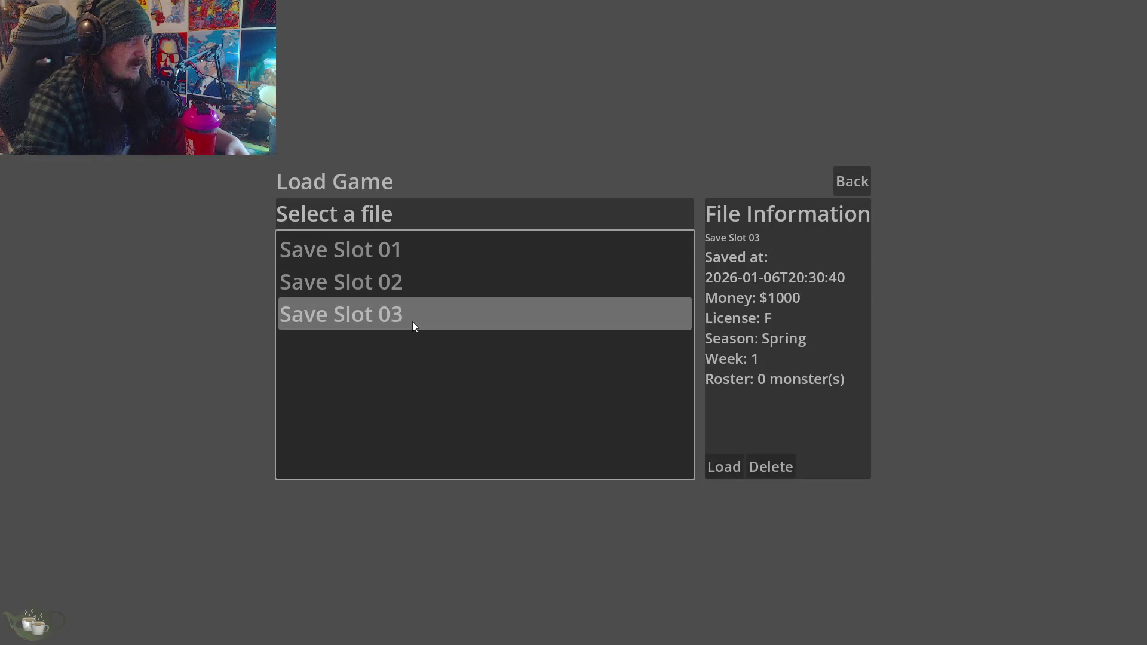
click(405, 281)
click(409, 246)
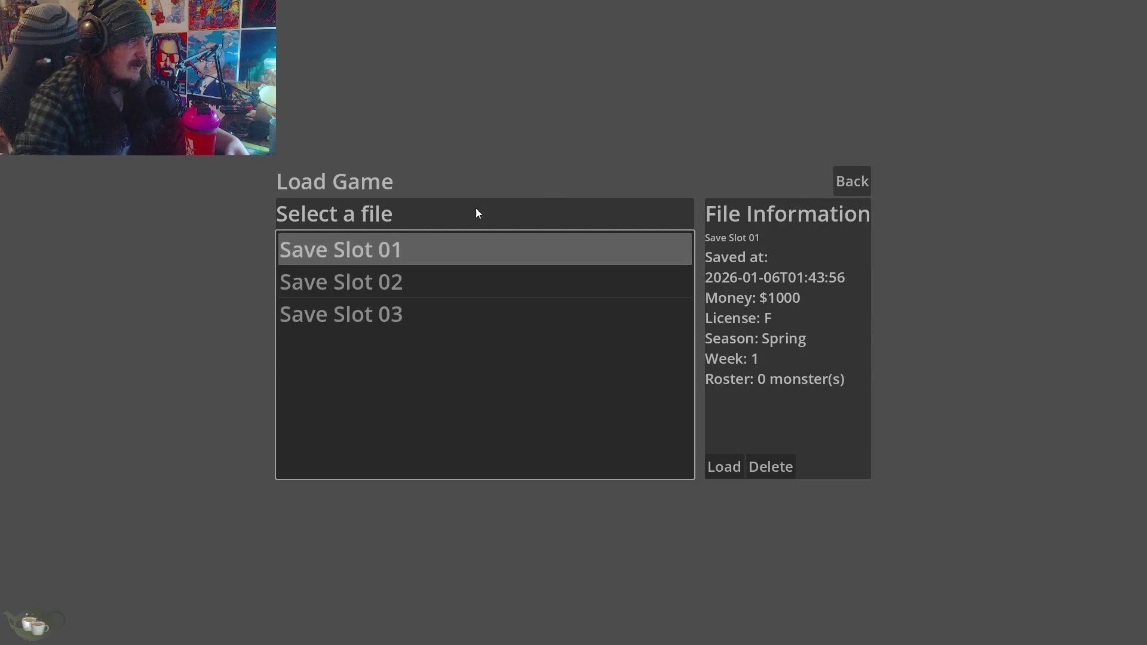
click(852, 178)
click(575, 278)
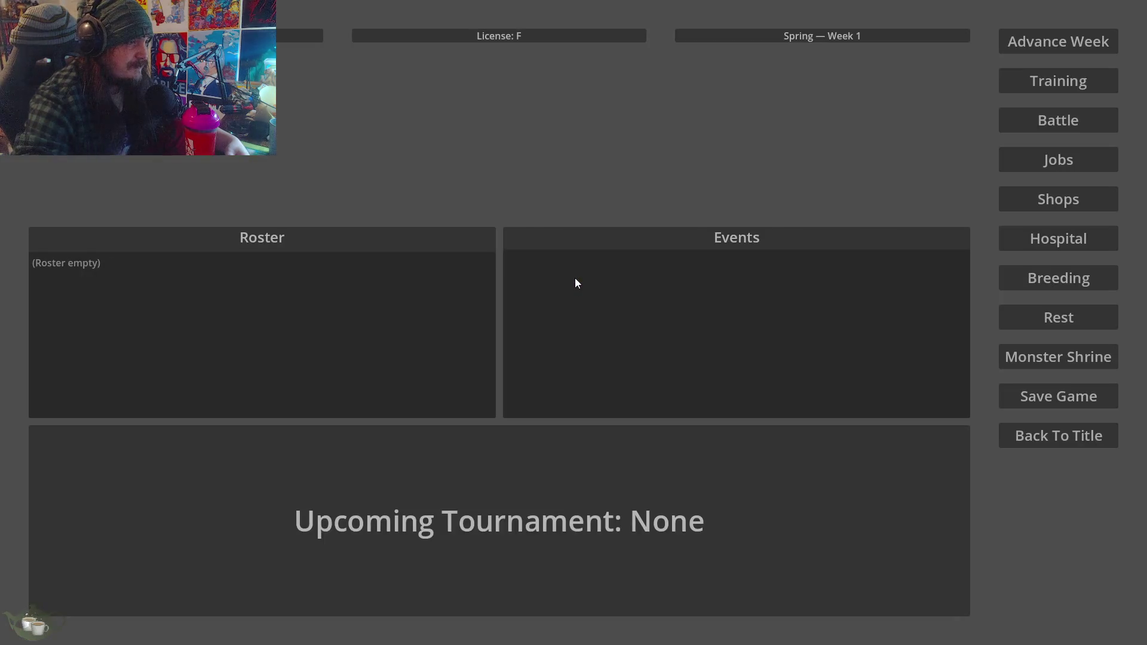
Advance the week through Spring, Summer, Fall and Winter into the next Spring.
click(1066, 35)
double_click(1066, 38)
triple_click(1065, 37)
triple_click(1066, 37)
triple_click(1066, 37)
double_click(1070, 28)
triple_click(1071, 32)
double_click(1071, 31)
double_click(1071, 31)
triple_click(1072, 31)
double_click(1071, 31)
double_click(1071, 31)
double_click(1072, 30)
double_click(1071, 30)
click(1071, 31)
click(1072, 31)
click(1071, 31)
double_click(1071, 31)
double_click(1071, 31)
double_click(1071, 31)
Keep advancing through another full year back to Spring — Week 1, then open Training.
double_click(1070, 31)
click(1070, 31)
double_click(1070, 32)
click(1070, 31)
double_click(1070, 32)
double_click(1071, 32)
double_click(1071, 31)
double_click(1070, 31)
double_click(1071, 31)
double_click(1071, 31)
click(1071, 31)
double_click(1070, 31)
click(1071, 31)
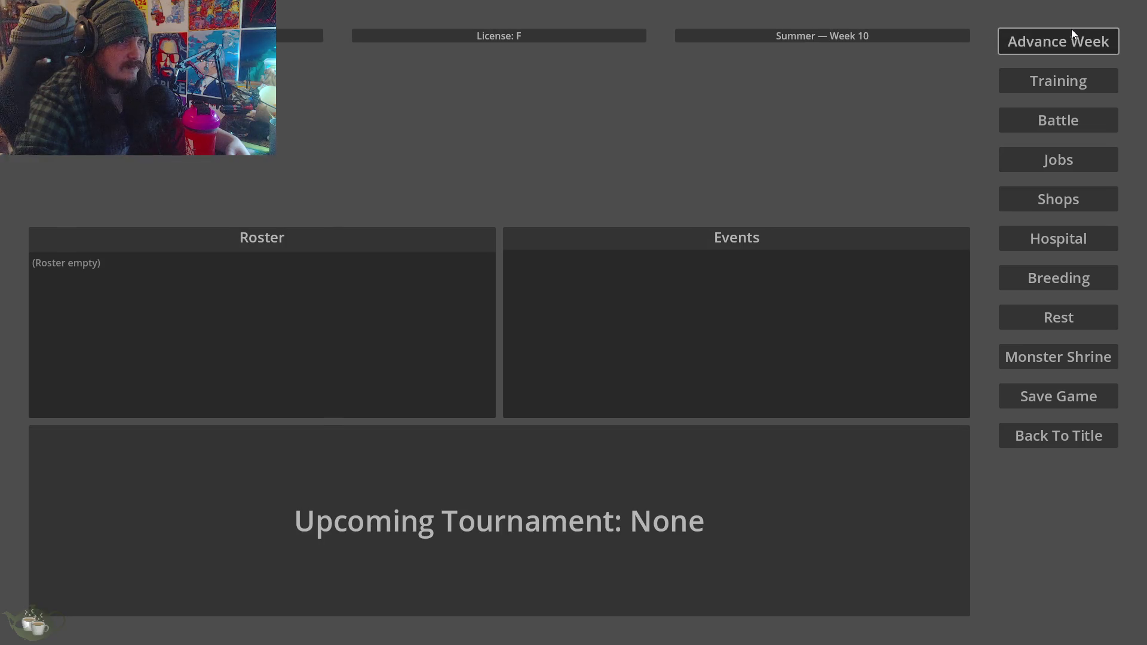
double_click(1070, 31)
double_click(1071, 31)
click(1071, 31)
double_click(1071, 31)
double_click(1071, 31)
click(1071, 31)
double_click(1070, 31)
double_click(1071, 31)
double_click(1070, 31)
click(1071, 31)
double_click(1071, 31)
click(1071, 31)
double_click(1071, 31)
click(1071, 31)
double_click(1071, 31)
click(1071, 31)
double_click(1071, 31)
click(1070, 31)
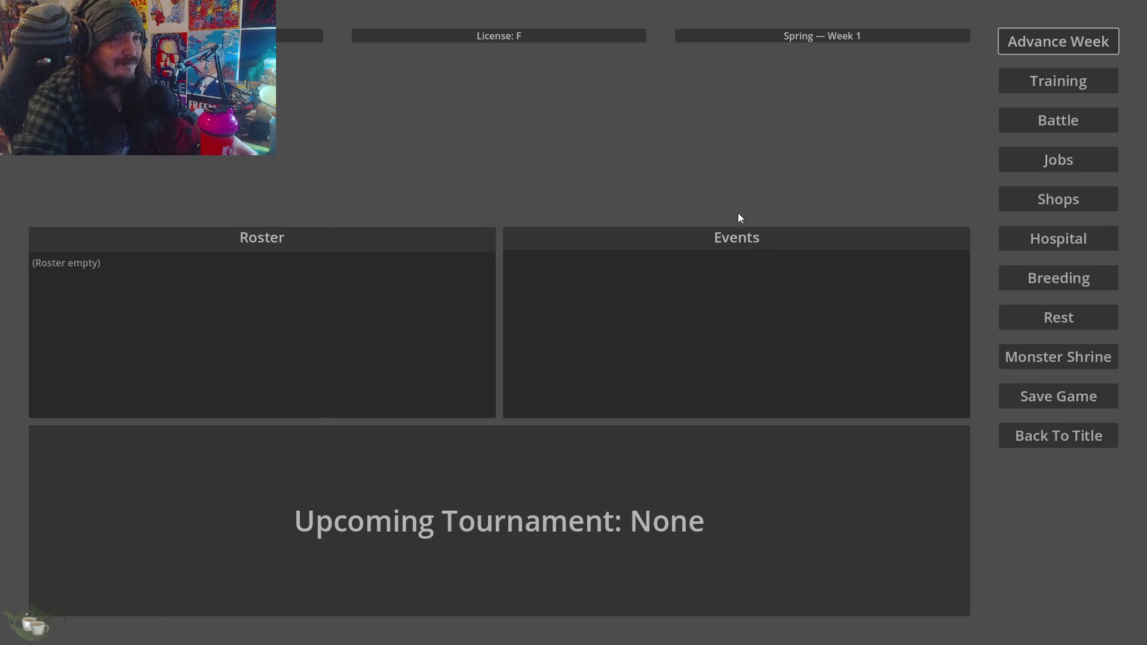
click(1056, 85)
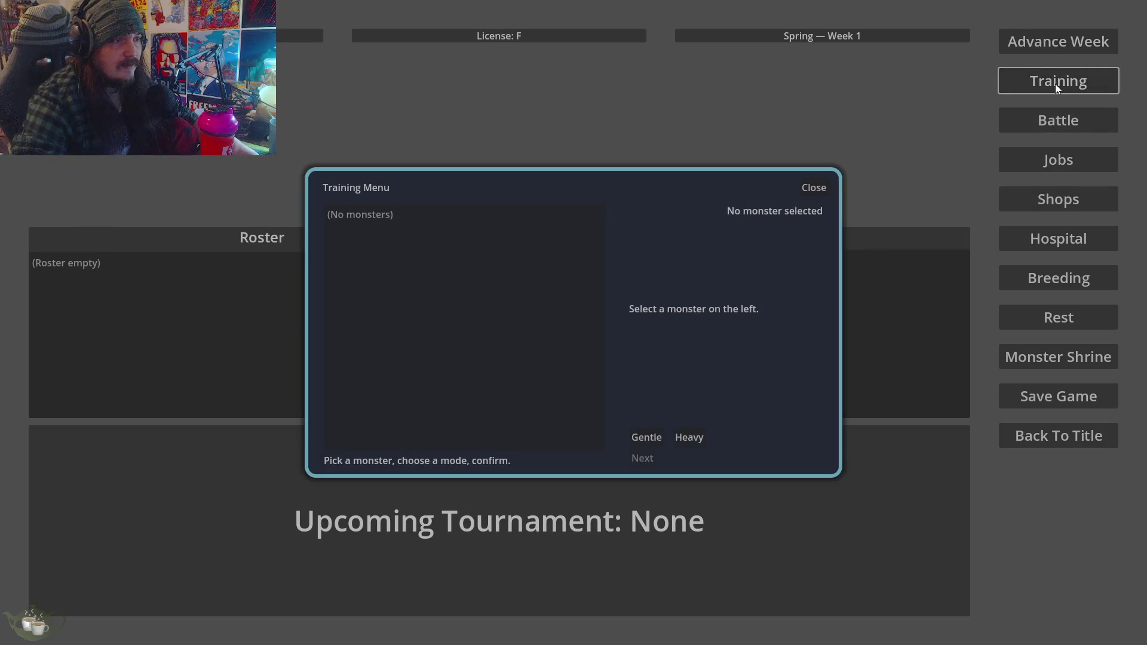
Close the training menu, then check the jobs board and close it.
click(811, 188)
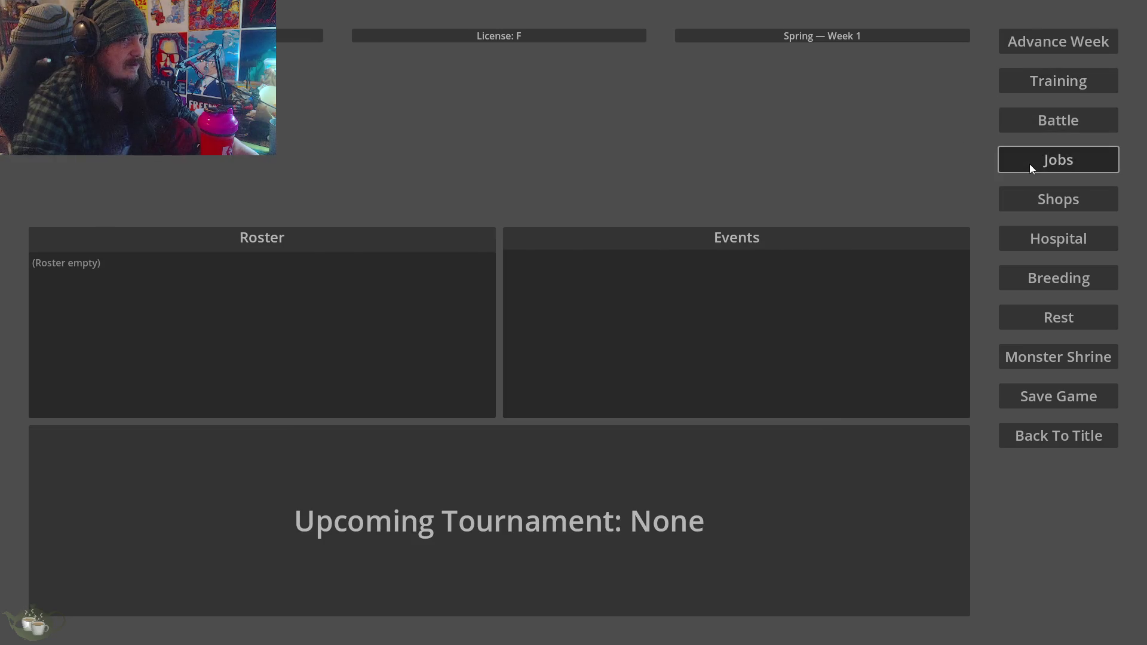
click(1030, 162)
click(805, 188)
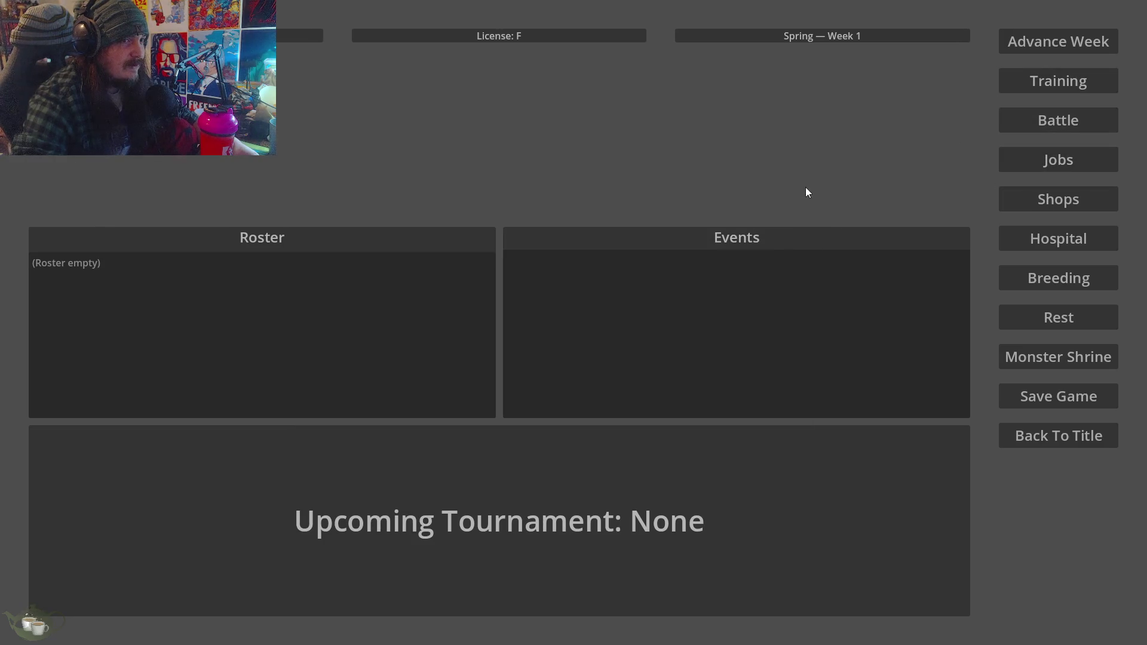
Go back to the title screen and quit the game to end the play-test.
click(1019, 428)
click(574, 368)
click(930, 330)
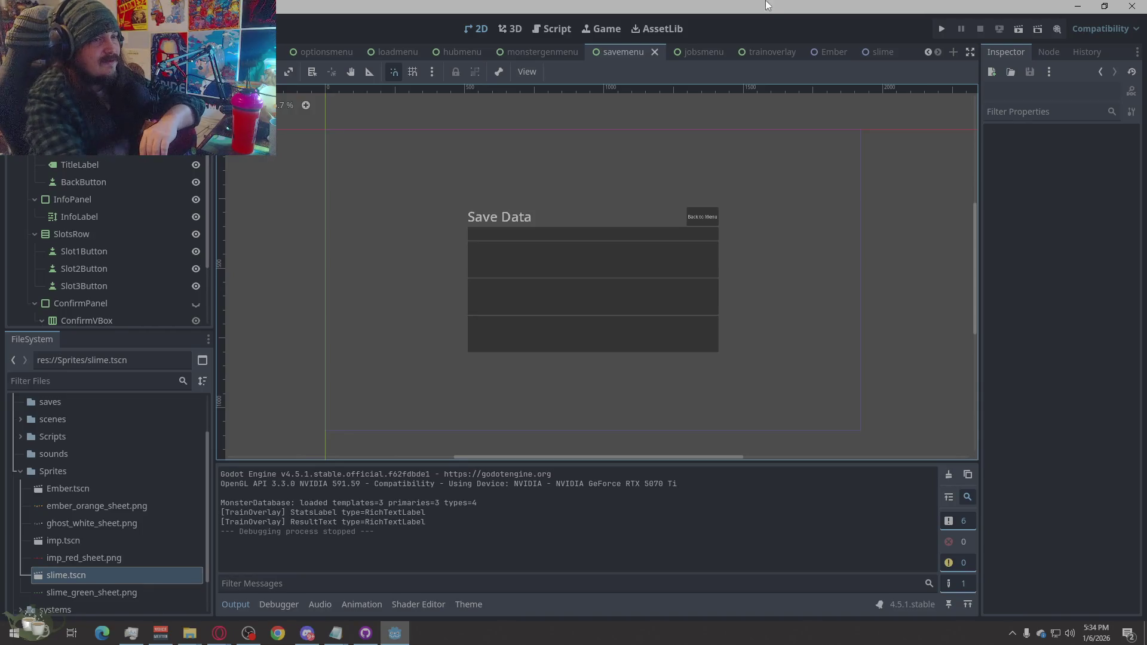
Run the project to play-test the new save menu scene.
click(941, 30)
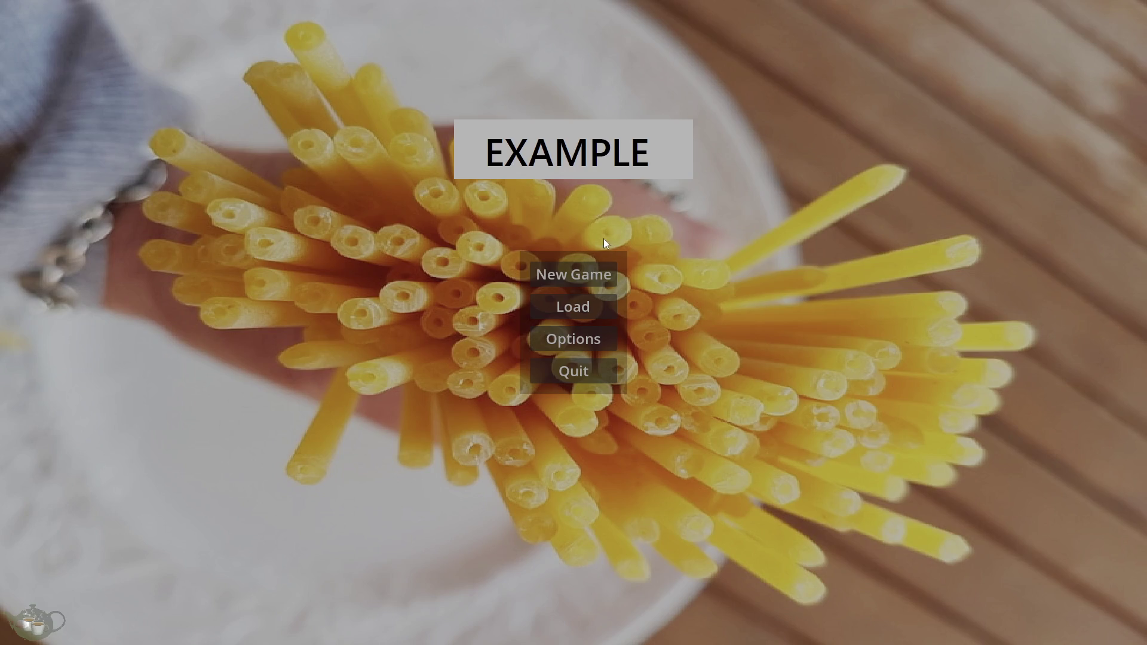
click(581, 367)
click(948, 28)
click(597, 371)
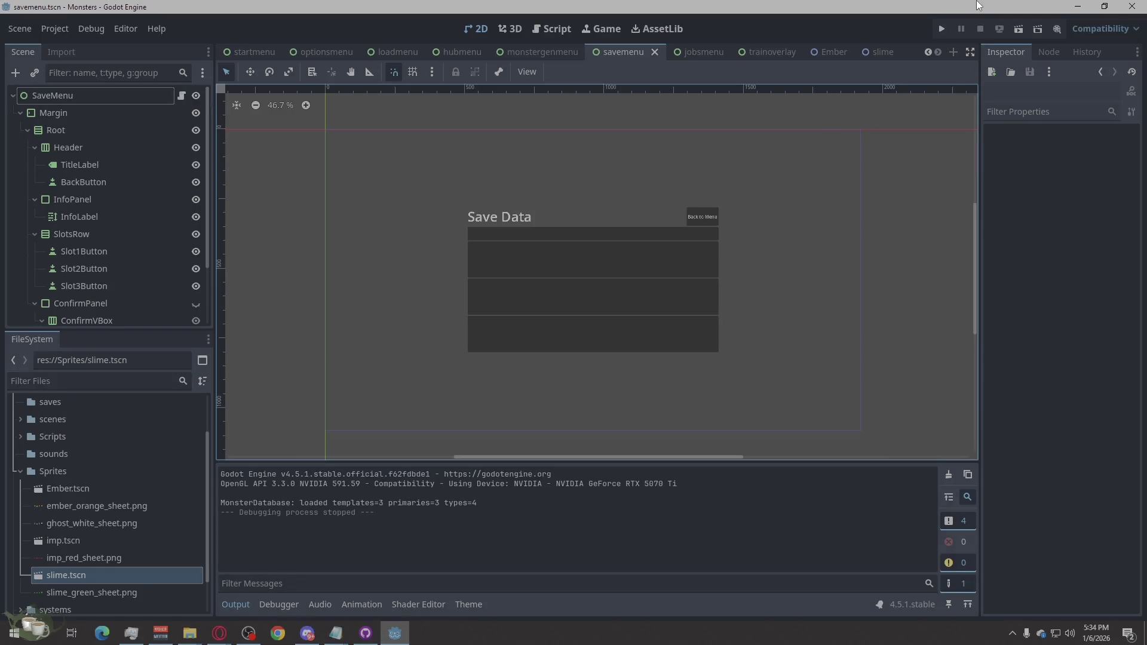
click(943, 30)
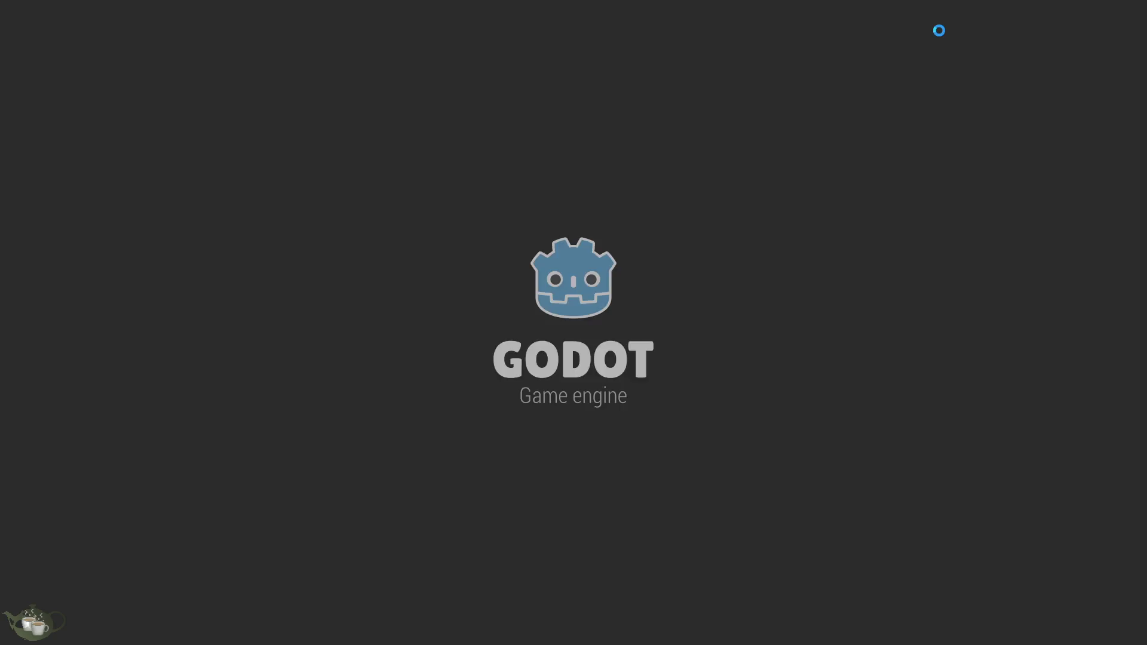
In the running game, open Options and switch between its Graphics and Audio tabs.
click(568, 339)
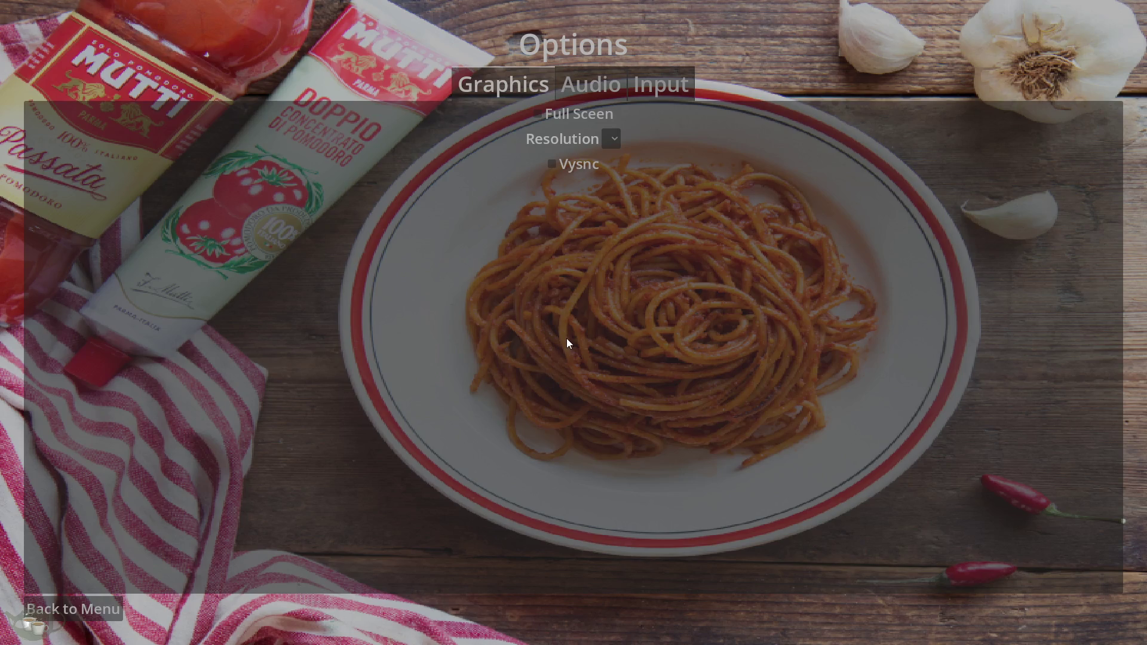
click(592, 87)
click(658, 85)
click(592, 86)
click(517, 86)
click(621, 80)
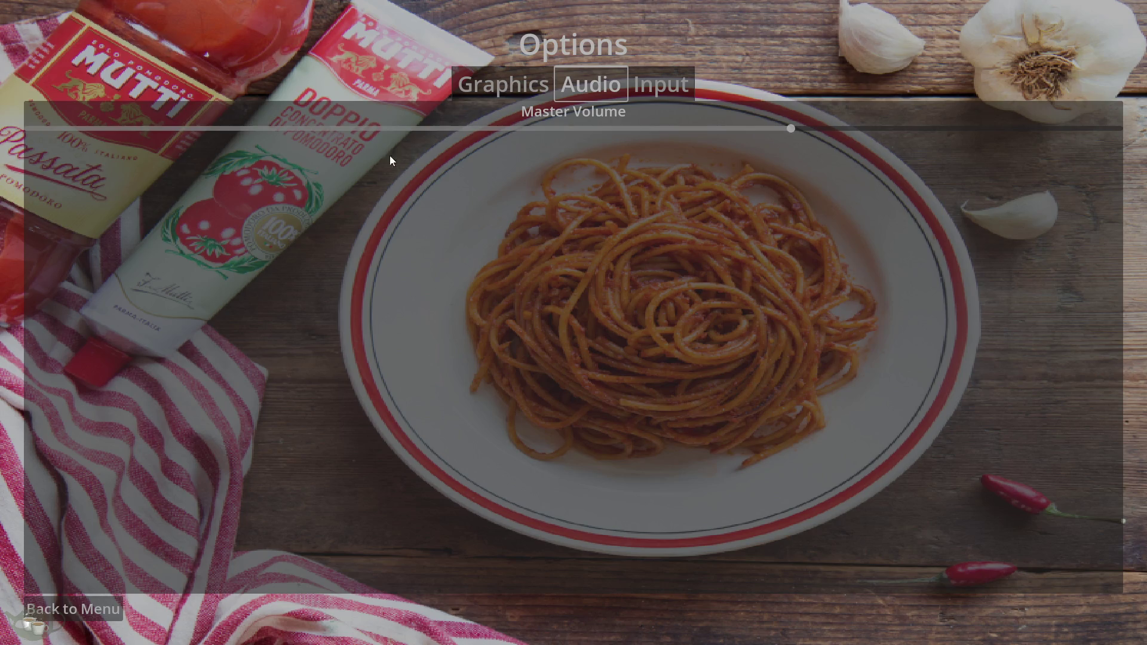
Lower the Master Volume slightly, return to the title, and open the Load Game screen.
mouse_move(797, 132)
mouse_down()
mouse_move(193, 145)
mouse_move(725, 129)
mouse_up()
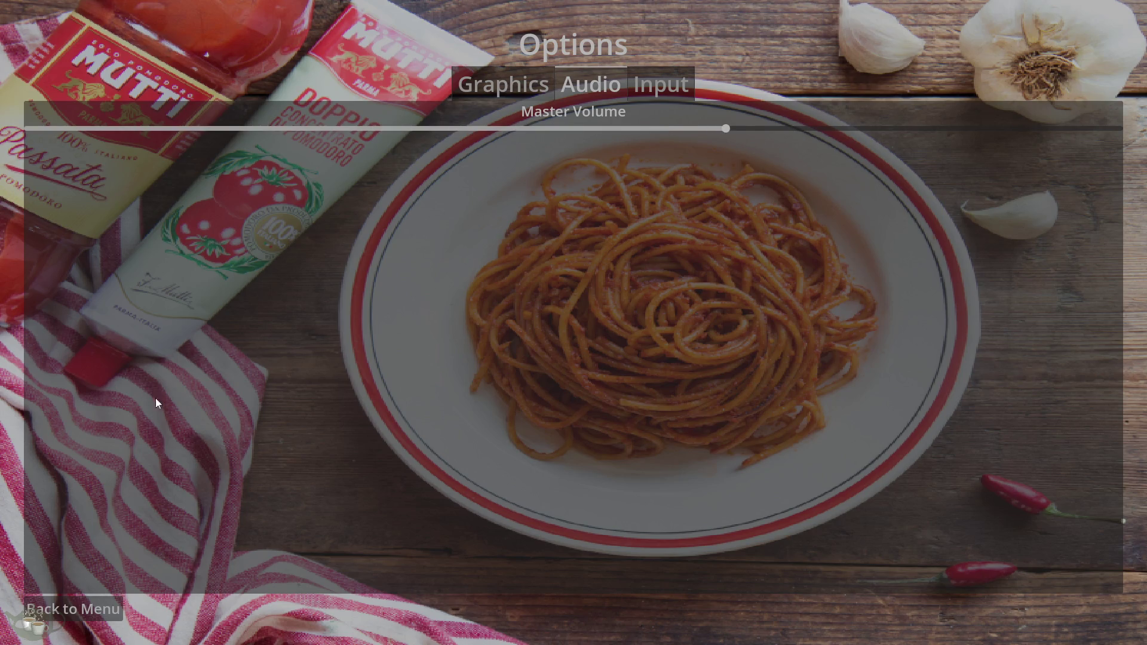
click(82, 607)
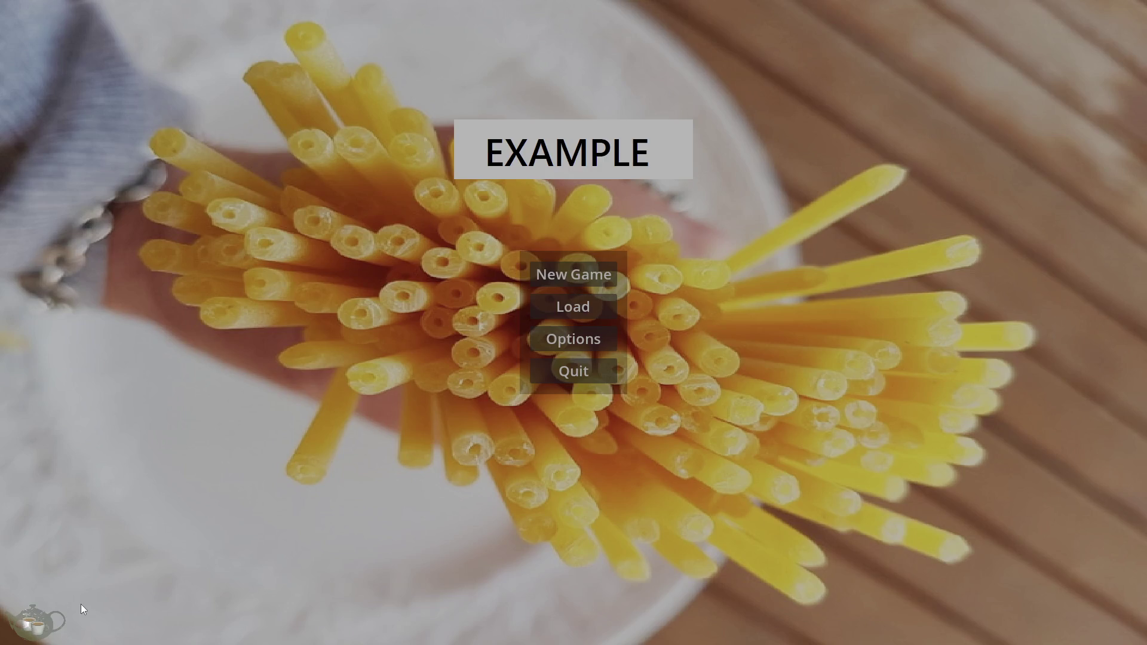
click(572, 308)
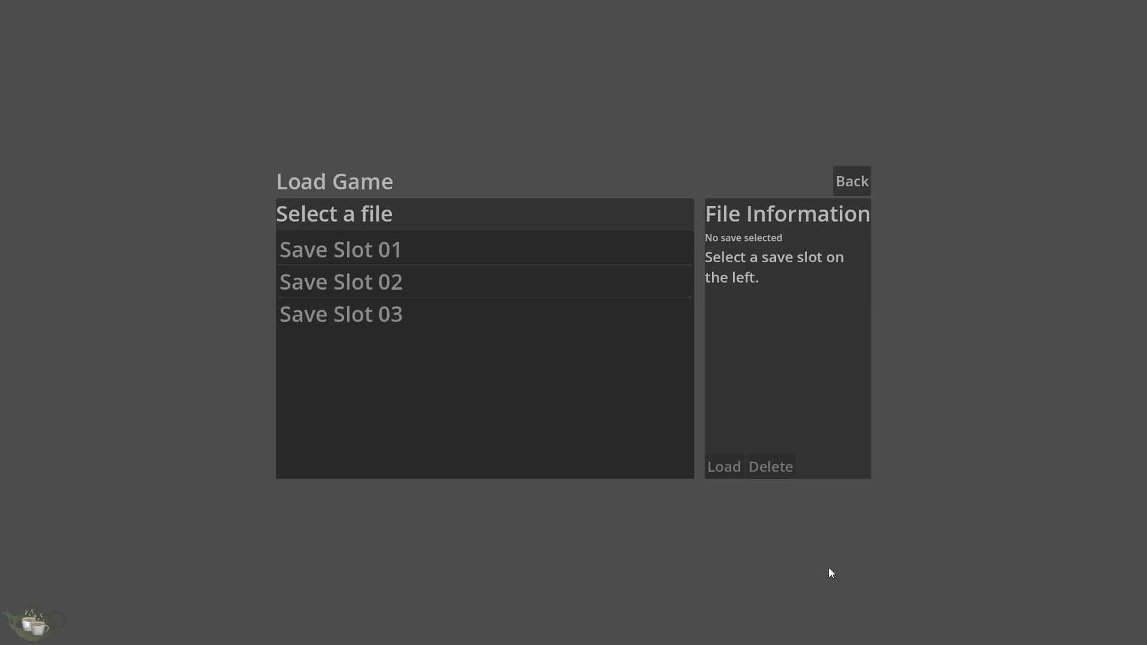
Compare the details of Save Slots 01, 02 and 03.
click(396, 251)
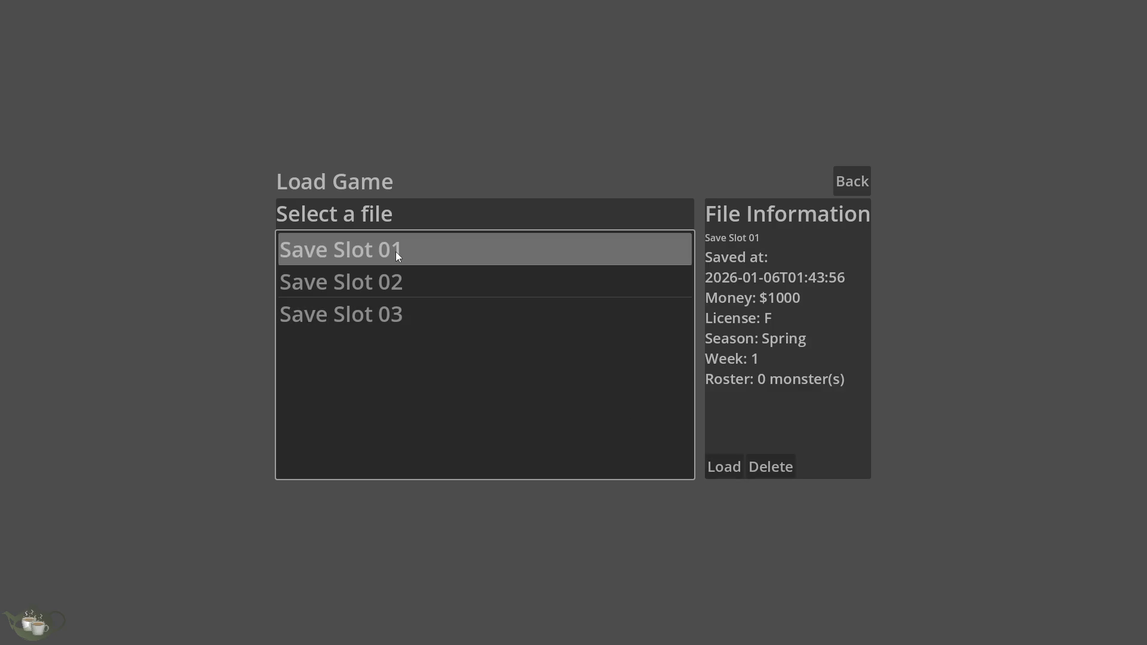
click(400, 282)
click(418, 307)
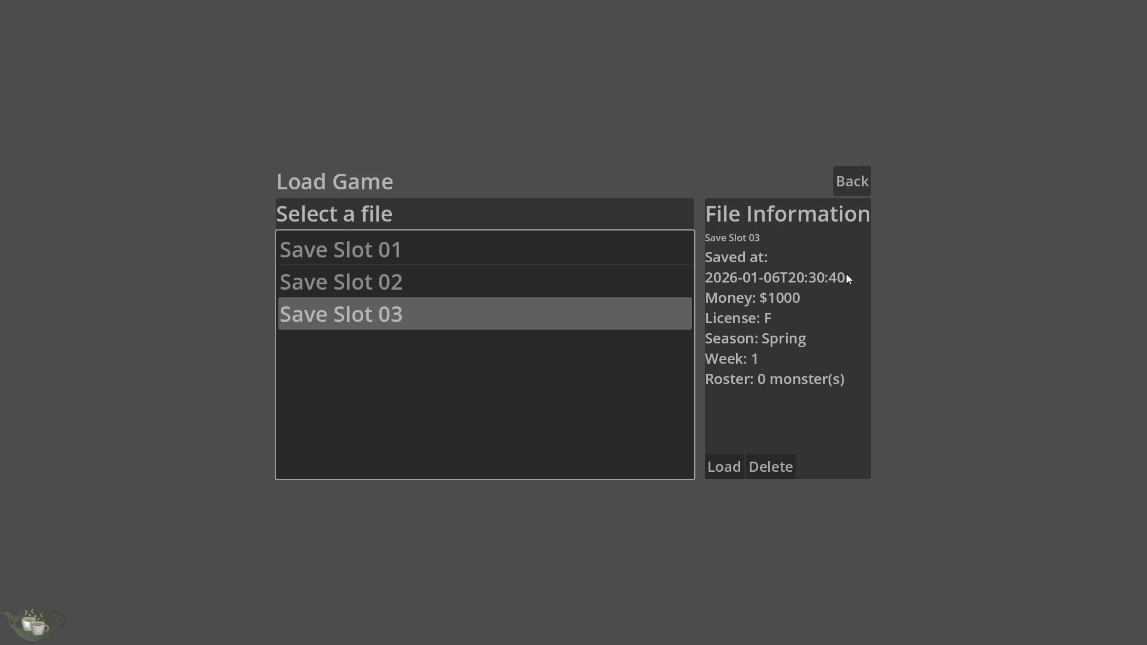
click(503, 291)
click(509, 260)
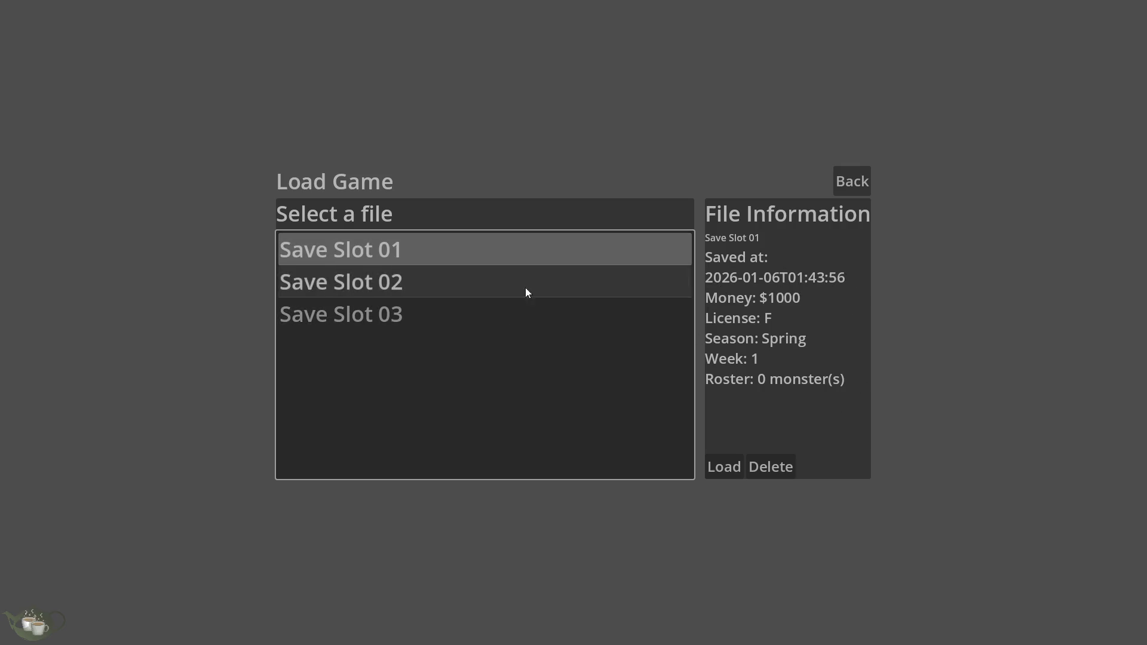
click(508, 288)
Load Save Slot 03, advance it to Spring Week 7, and bring up the Save Game screen.
click(526, 314)
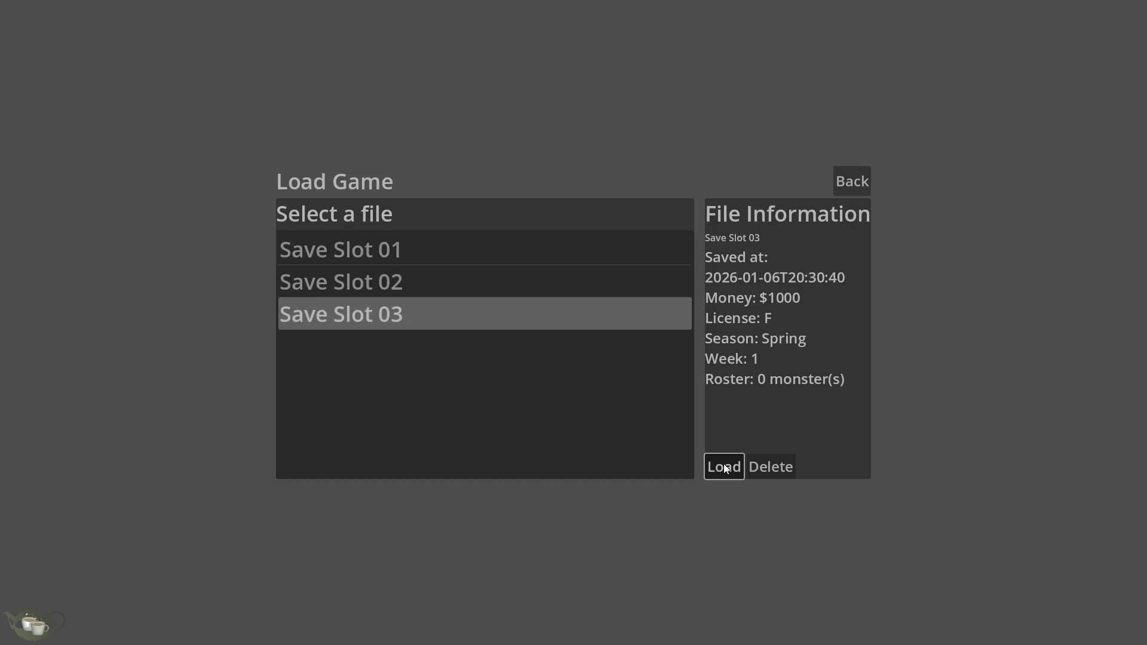
click(723, 465)
click(1048, 46)
click(1037, 399)
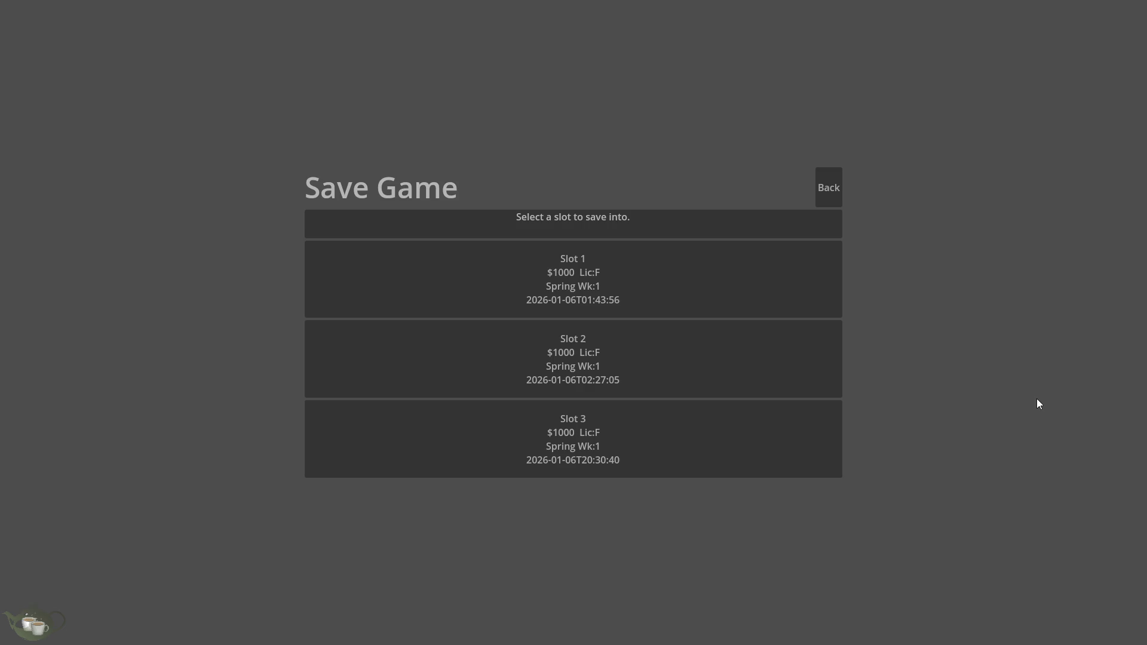
Overwrite Slot 1 with the Week 7 progress, recheck it on the save screen, then return to the title.
click(594, 278)
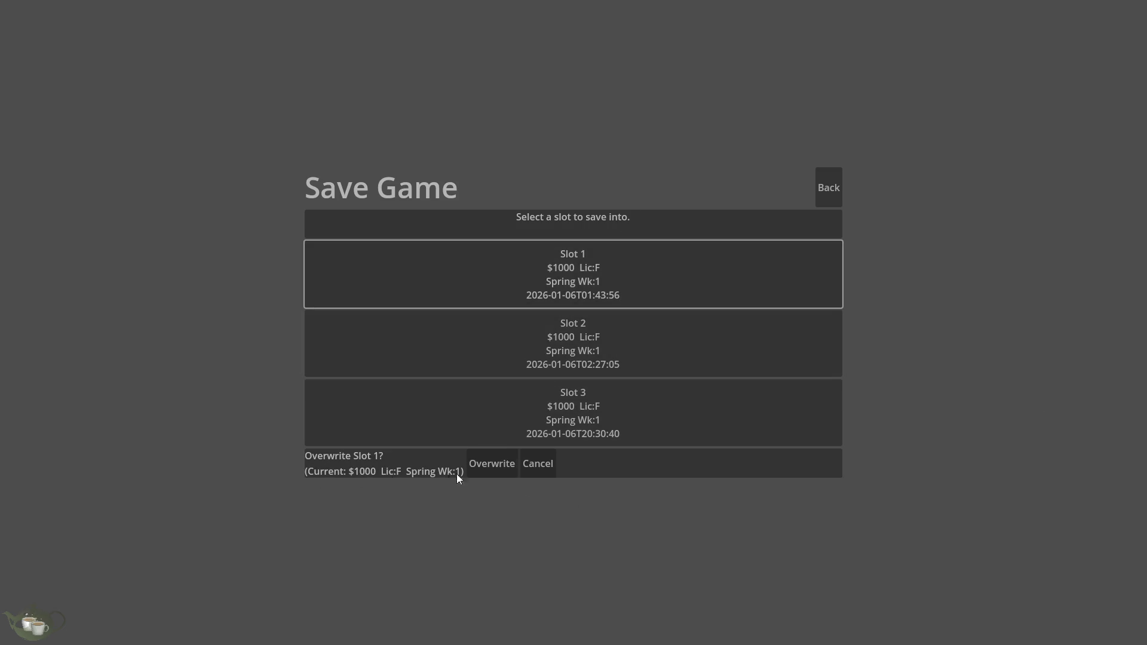
click(491, 464)
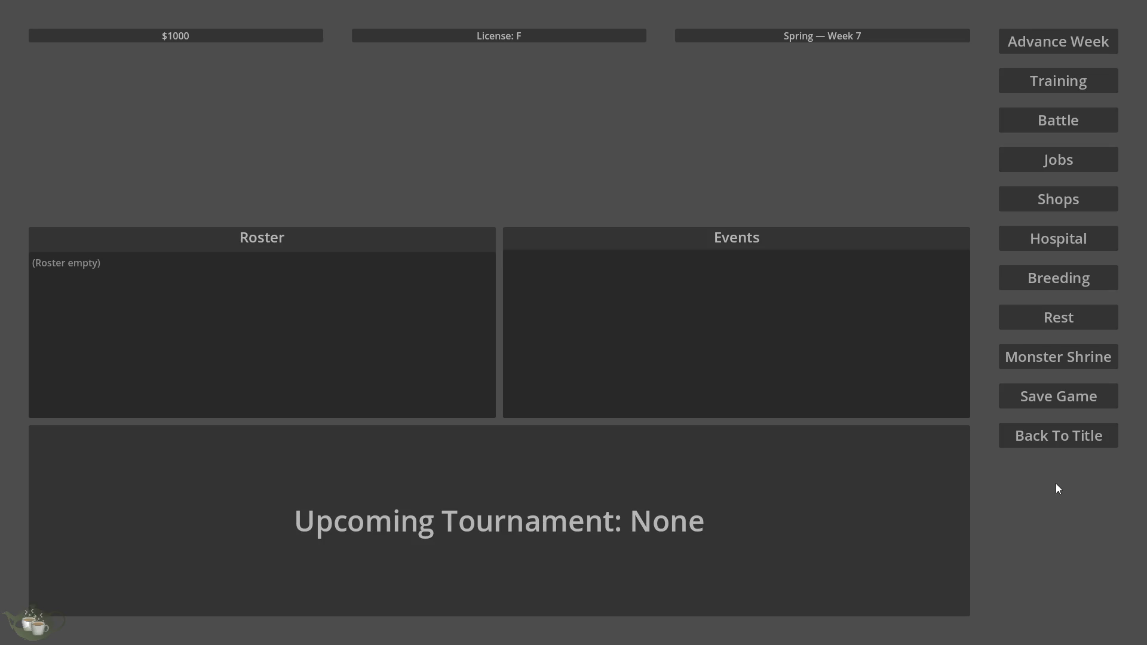
click(1078, 386)
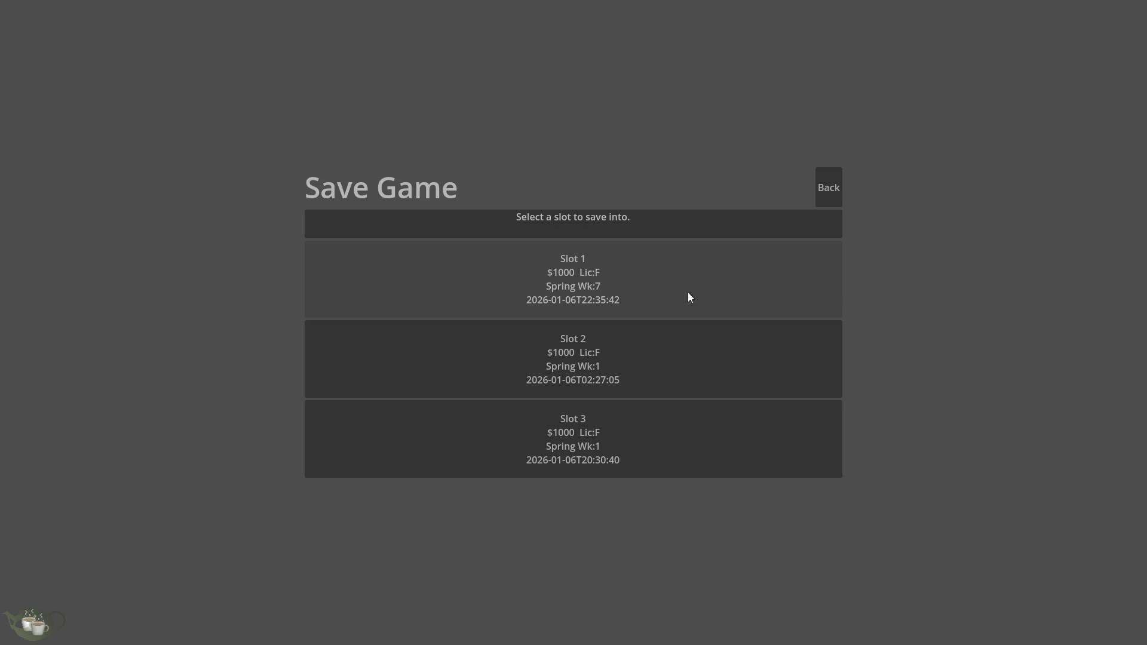
click(833, 186)
click(1062, 437)
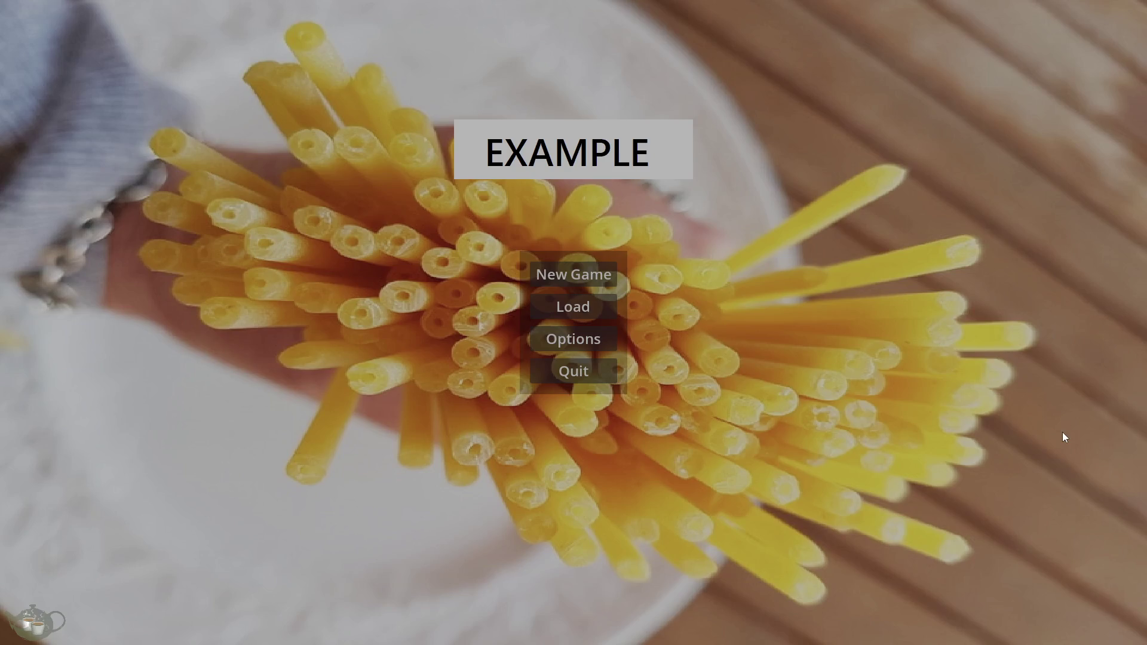
Browse Save Slots 01–03 on the Load Game screen, then back out to the title.
click(555, 305)
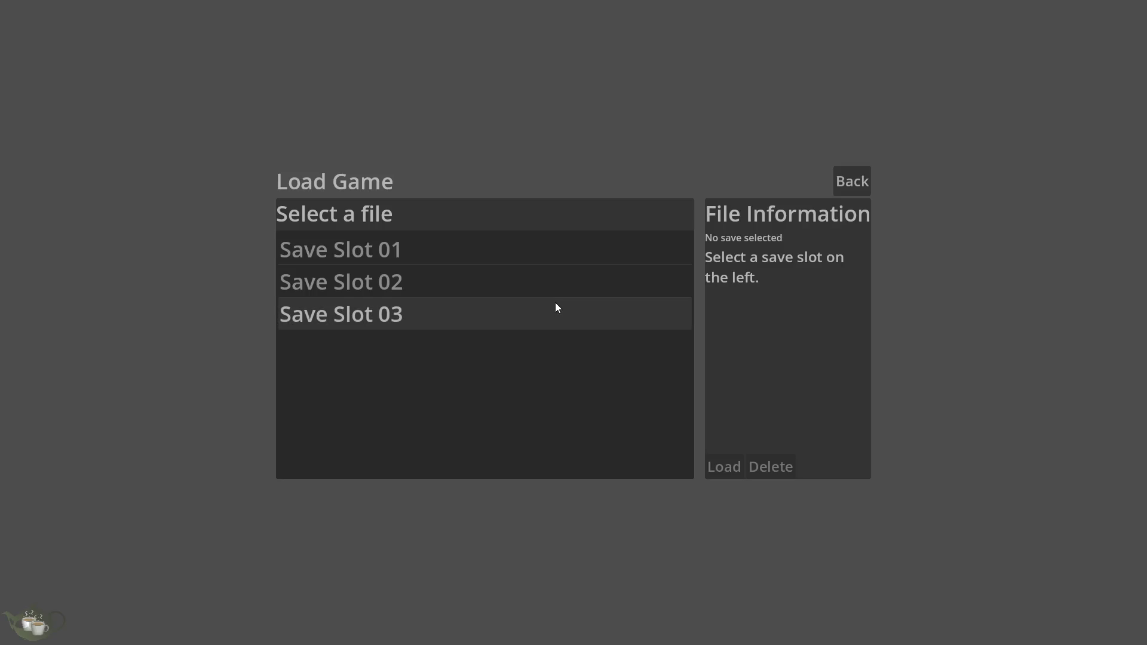
click(492, 251)
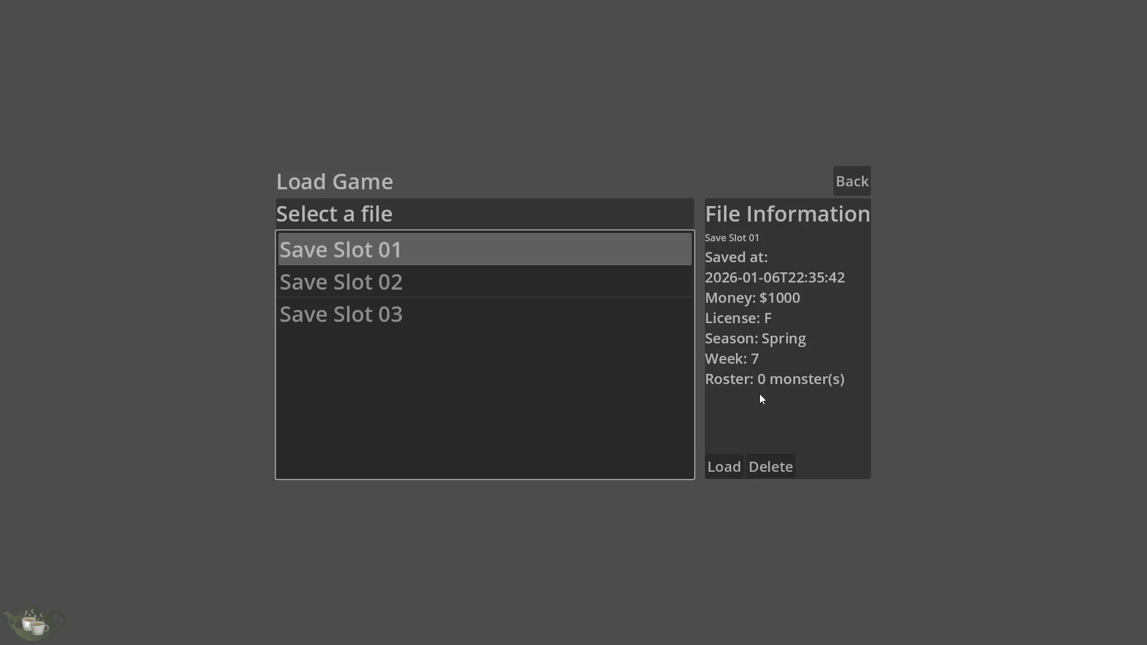
click(583, 287)
click(586, 314)
click(583, 248)
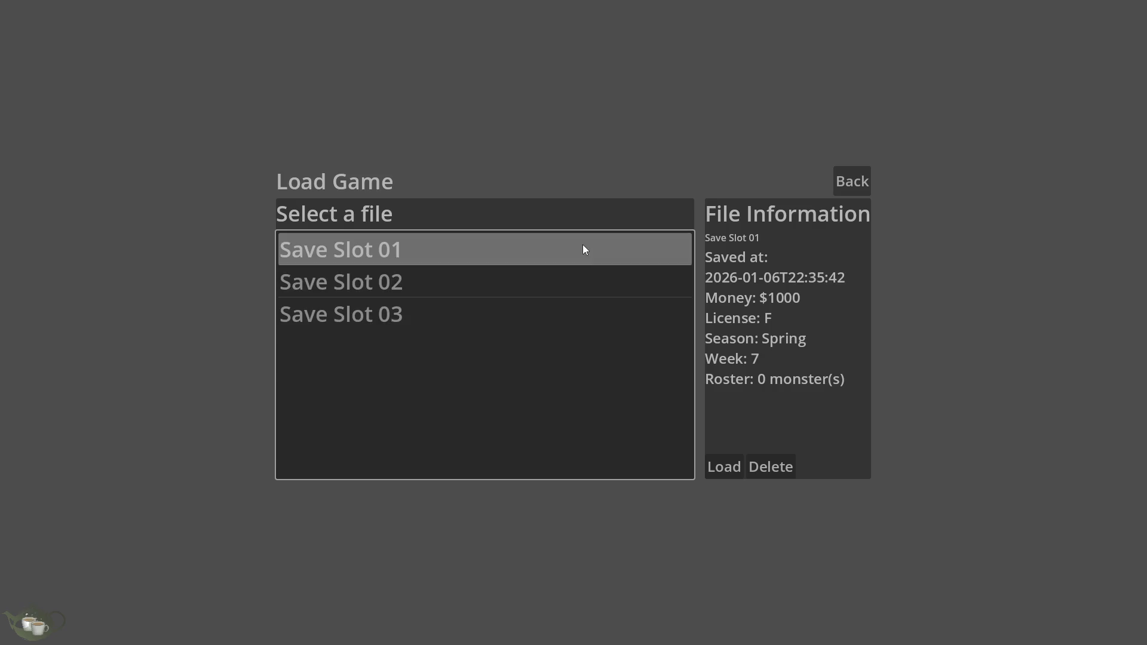
click(843, 183)
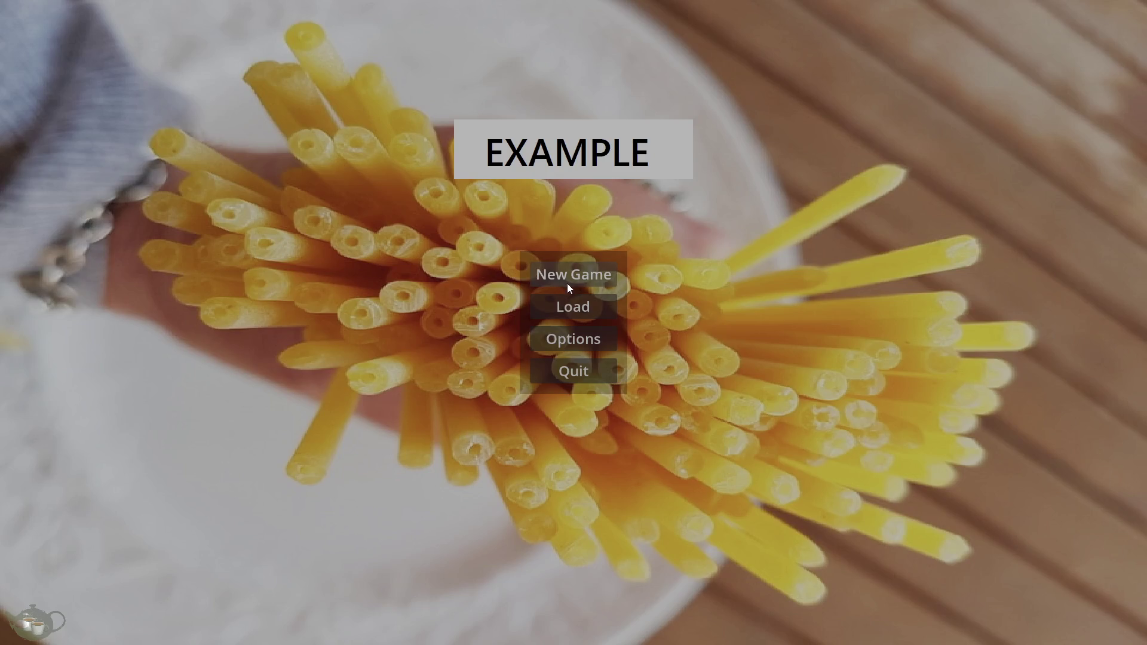
Load Save Slot 01, which is now at Week 7.
click(604, 308)
click(586, 314)
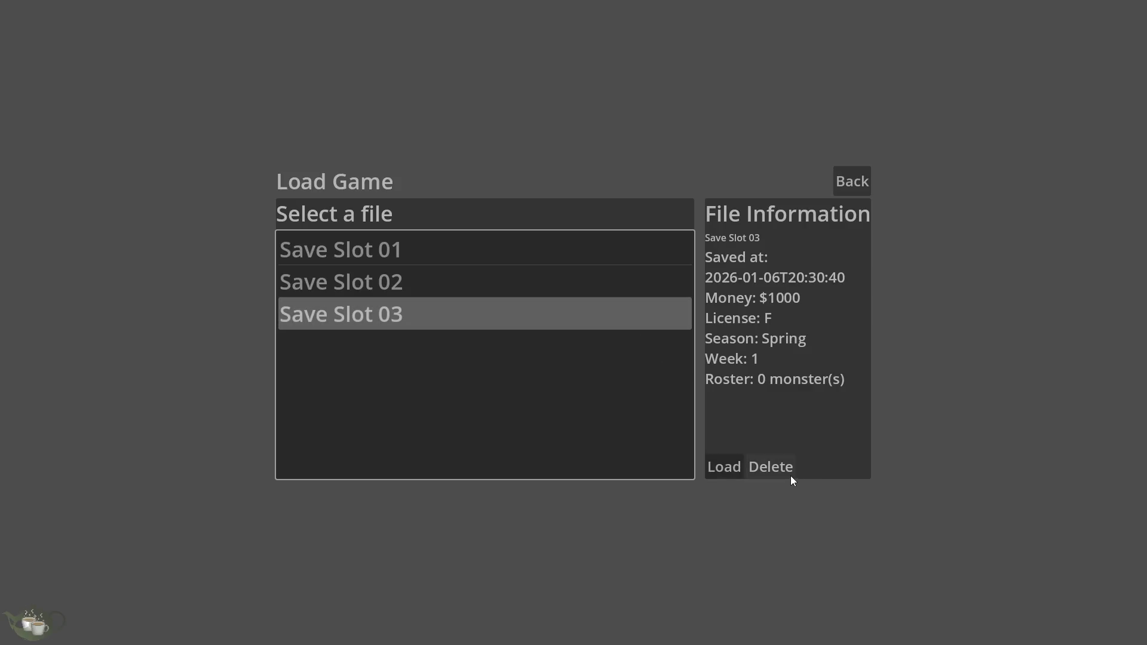
click(554, 261)
click(727, 472)
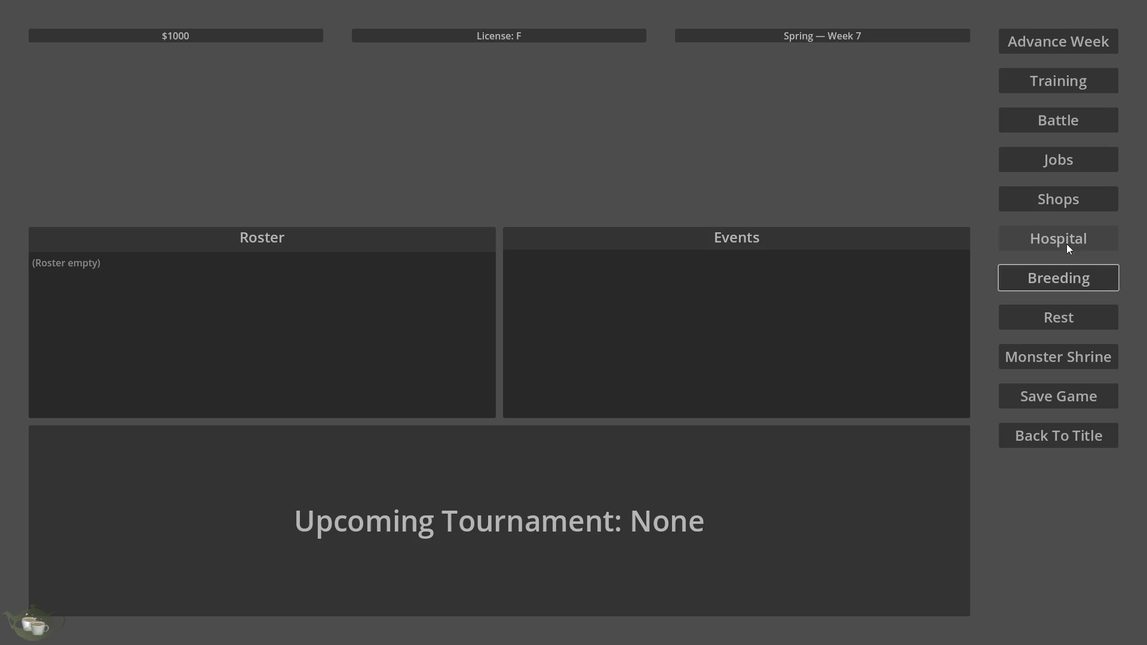
In the hub, look over the jobs board and training menu, ending on the jobs board.
click(1069, 203)
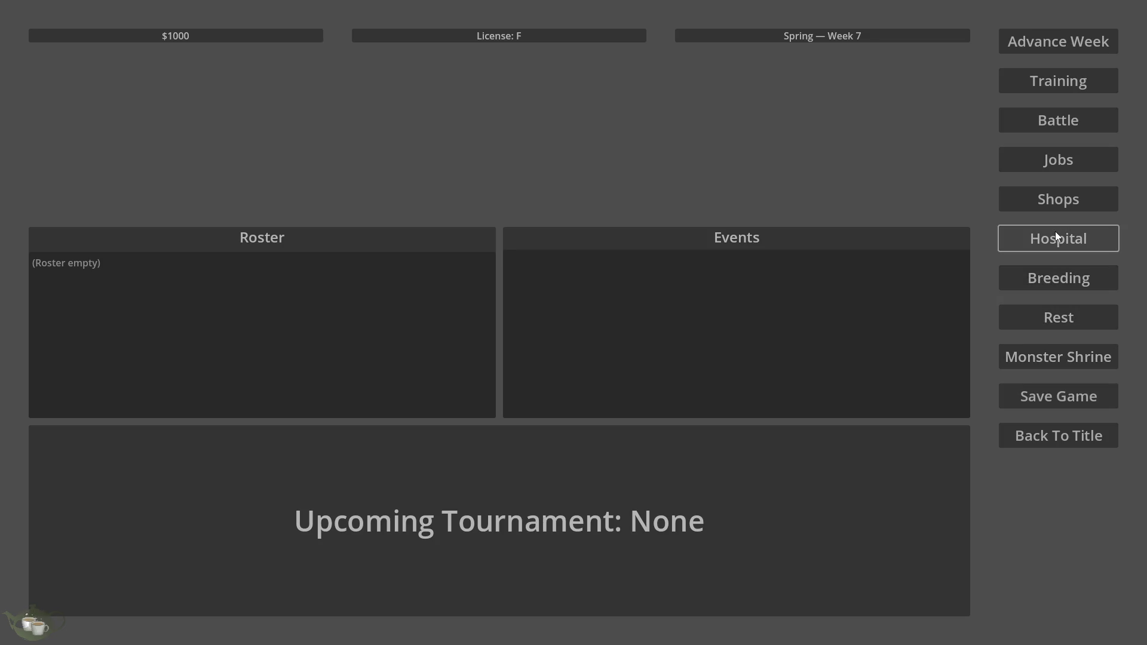
click(1056, 162)
click(822, 181)
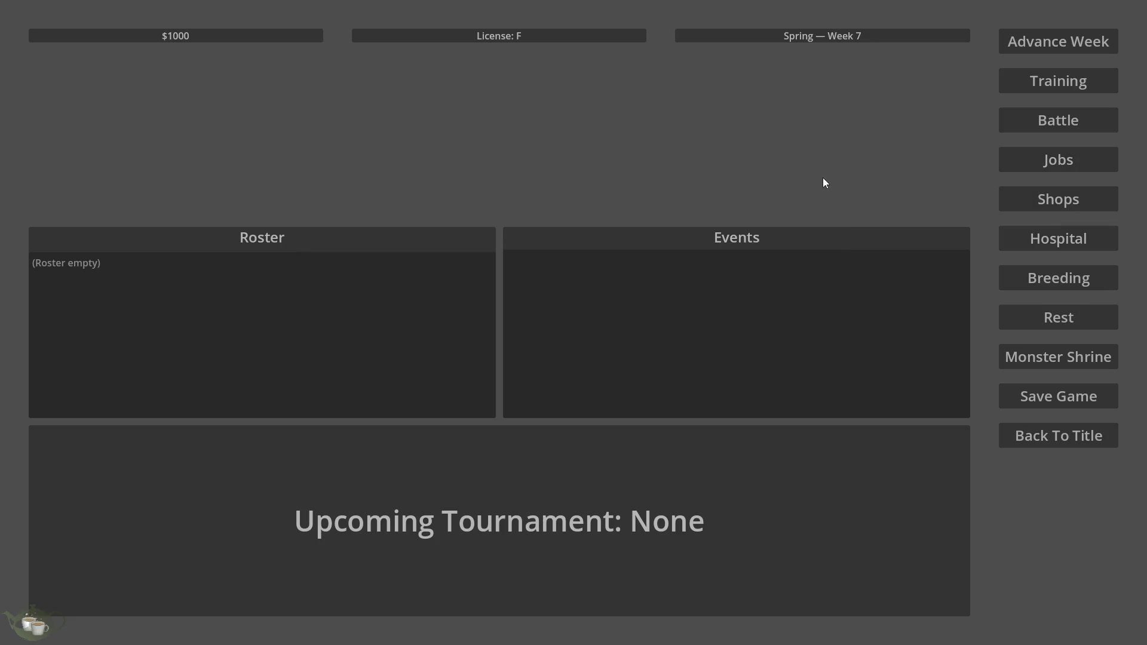
click(1073, 82)
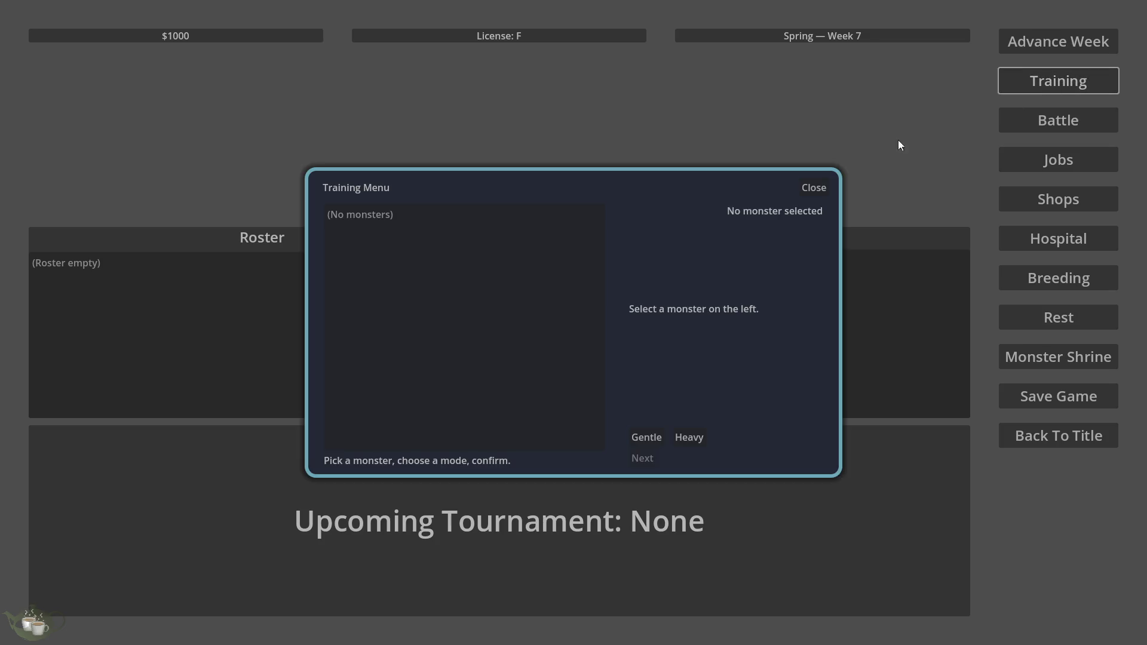
click(825, 189)
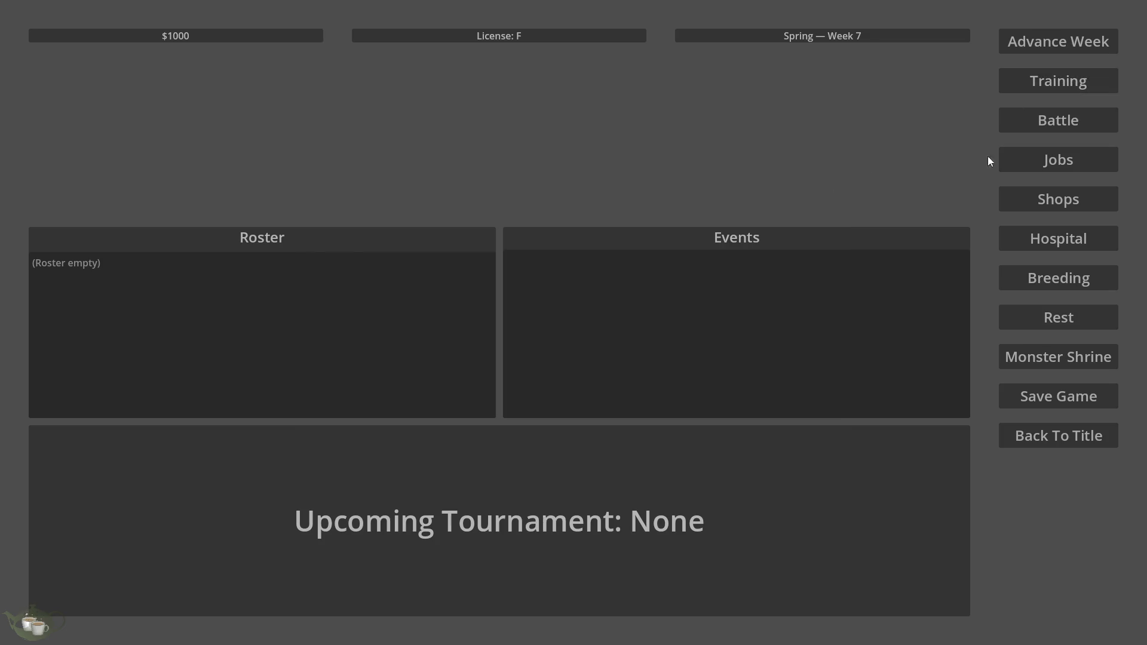
click(1011, 160)
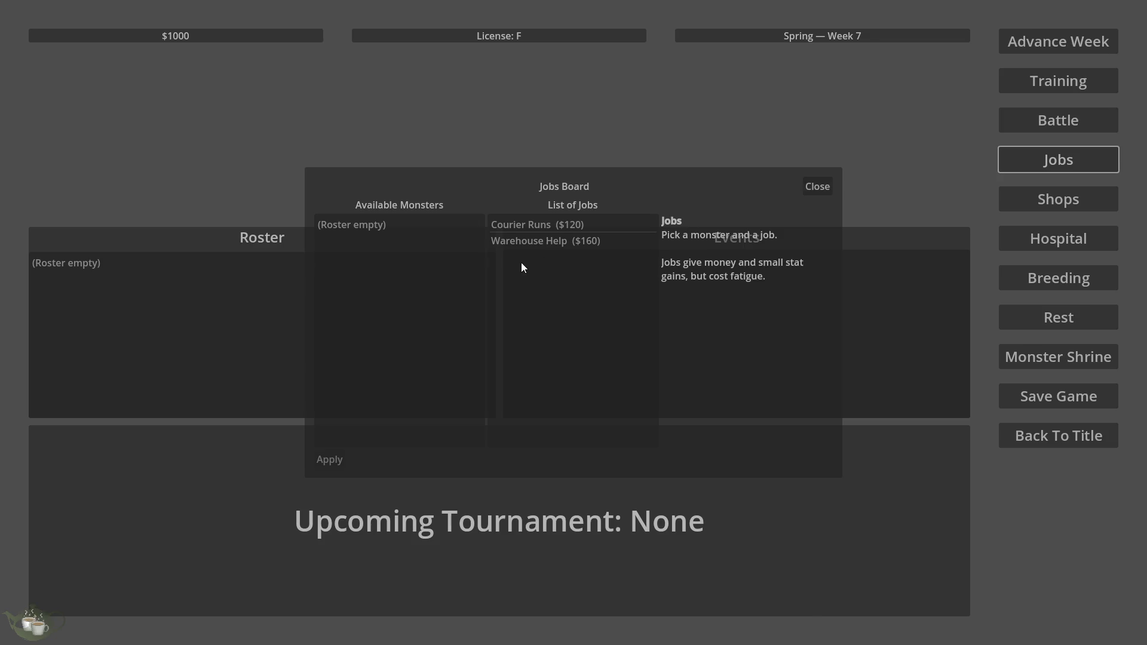
Inspect the Warehouse Help job ($160 pay), try assigning a monster, then close the board.
click(528, 242)
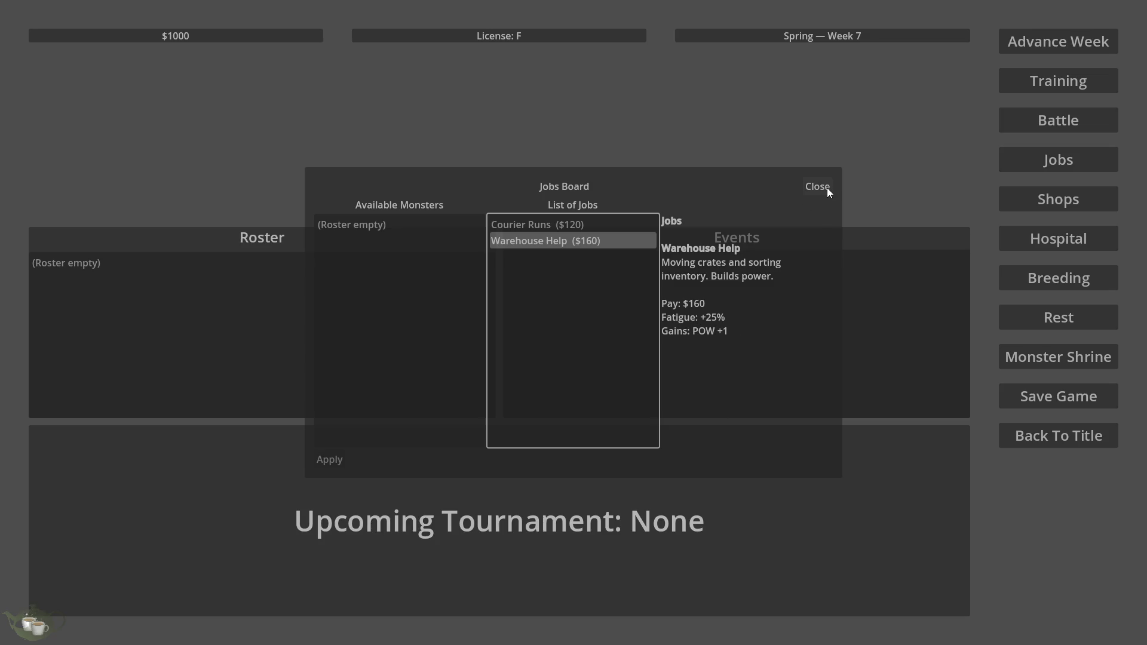
click(388, 251)
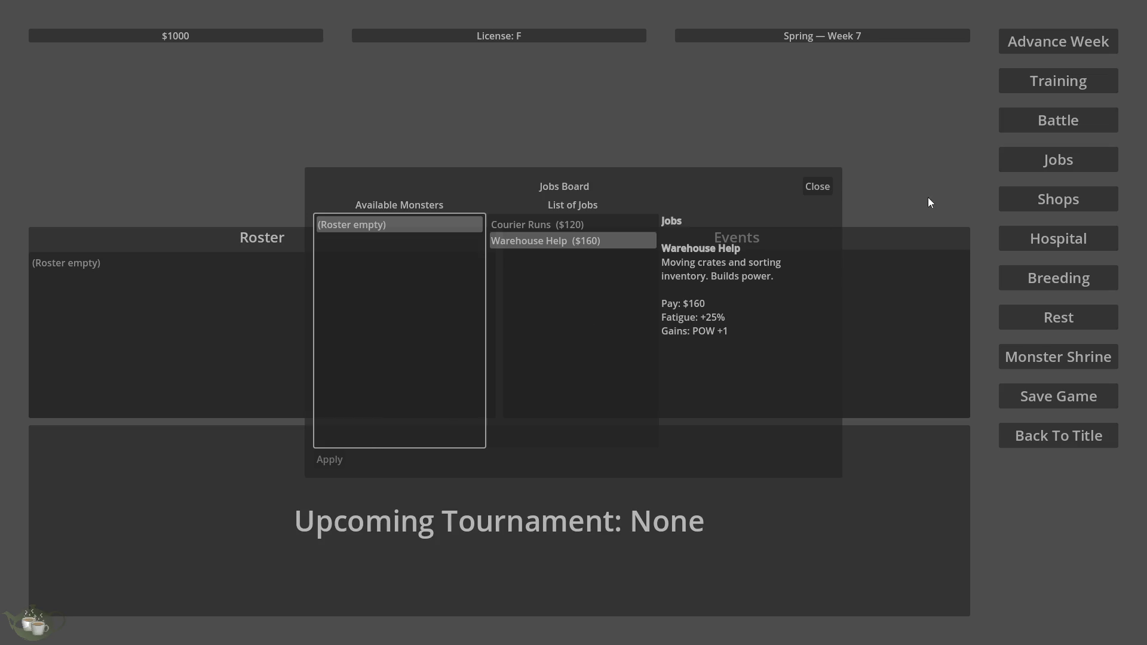
click(320, 465)
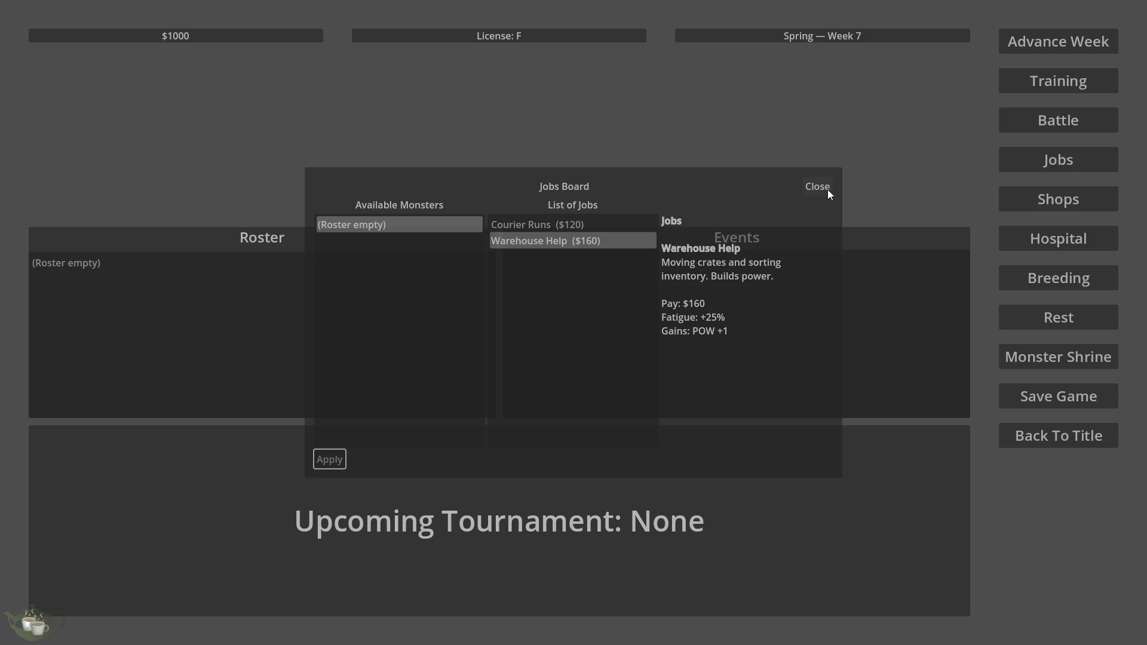
click(827, 189)
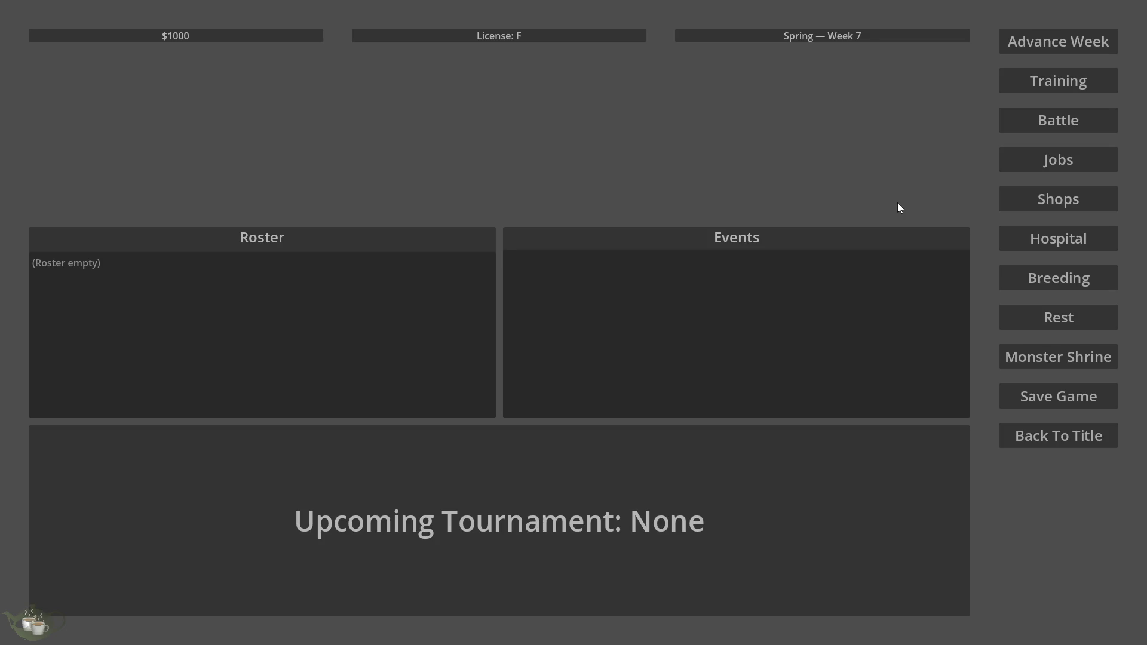
Return to the title screen and quit the game, ending the play-test.
click(1030, 426)
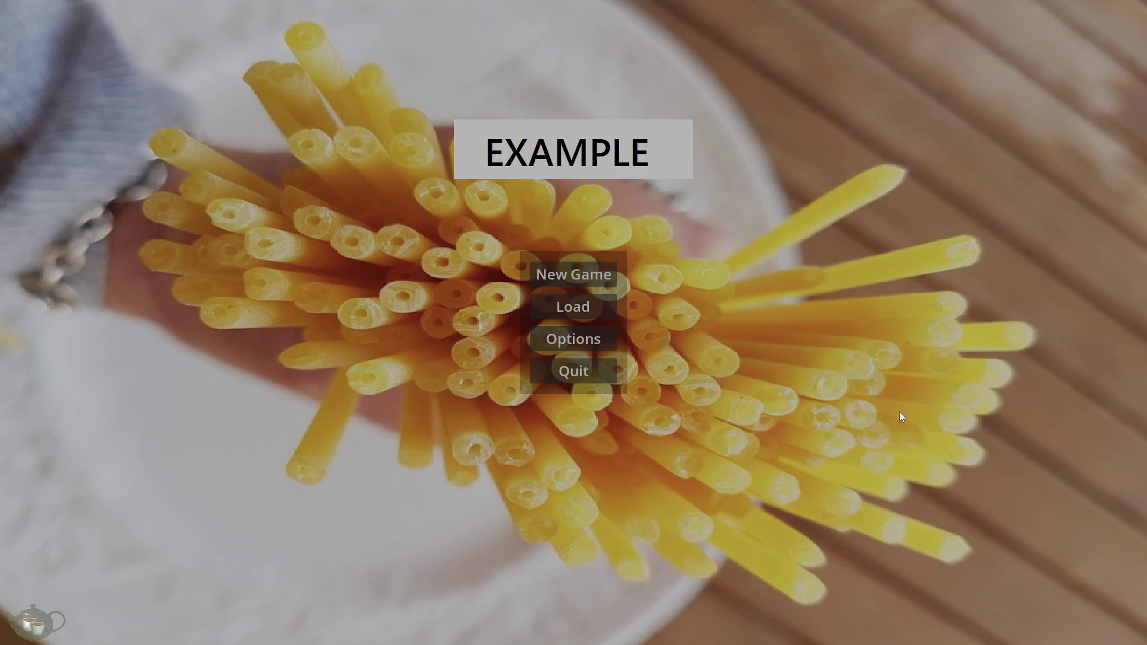
click(551, 378)
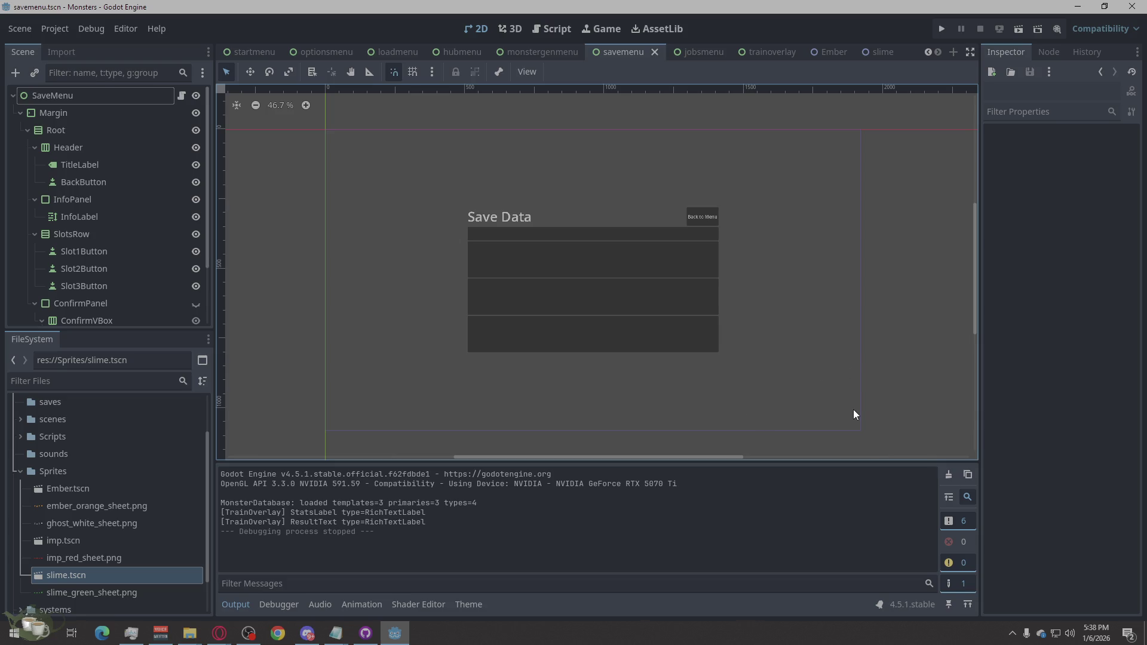
Switch between the startmenu and main scene tabs to compare them.
click(257, 51)
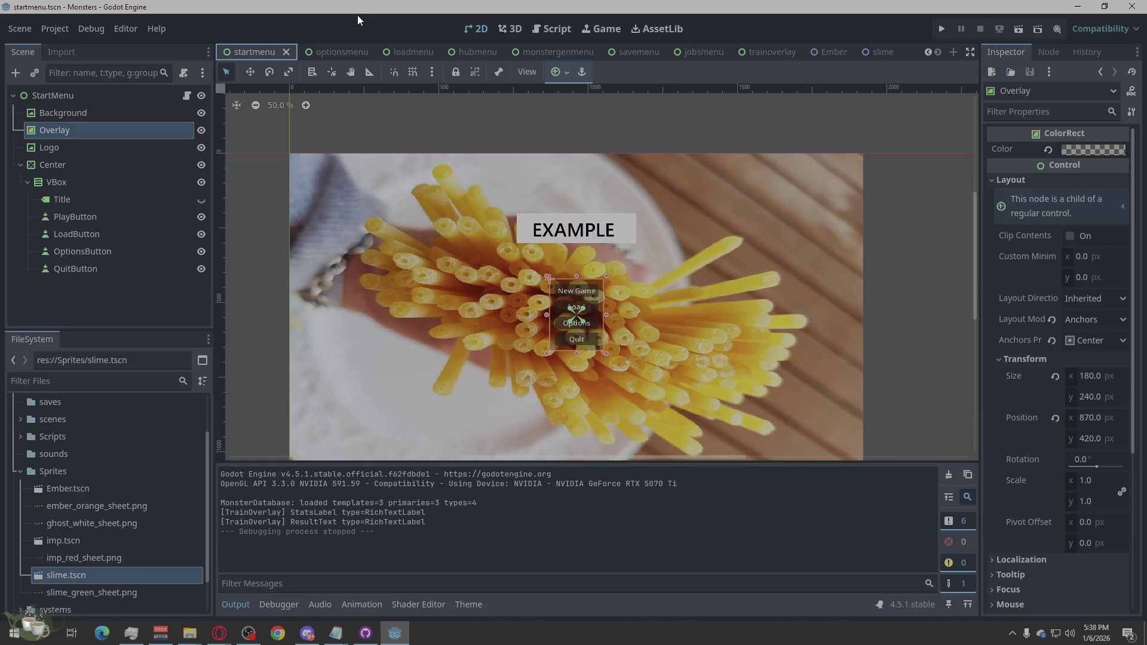
scroll(225, 52, up, 2)
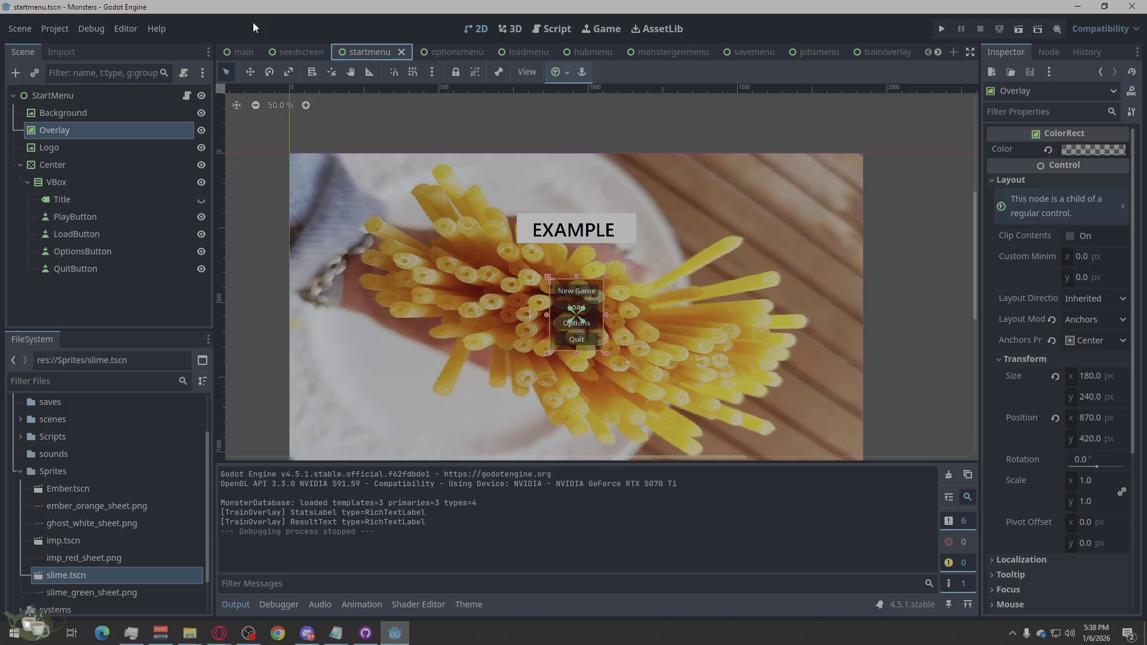
click(244, 54)
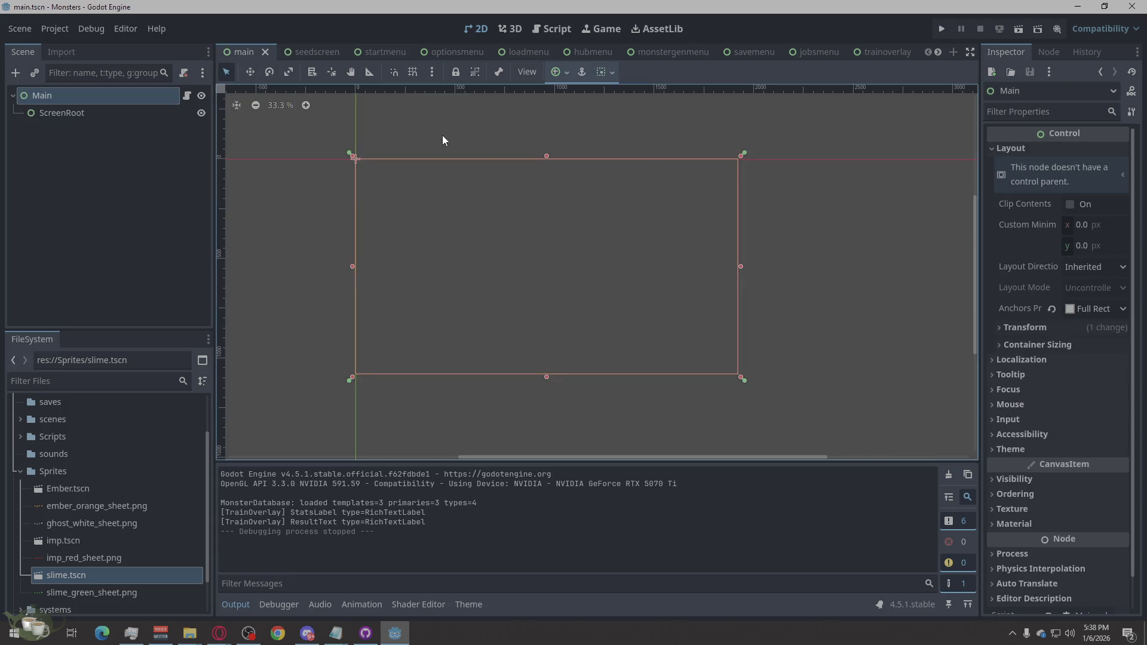
click(322, 123)
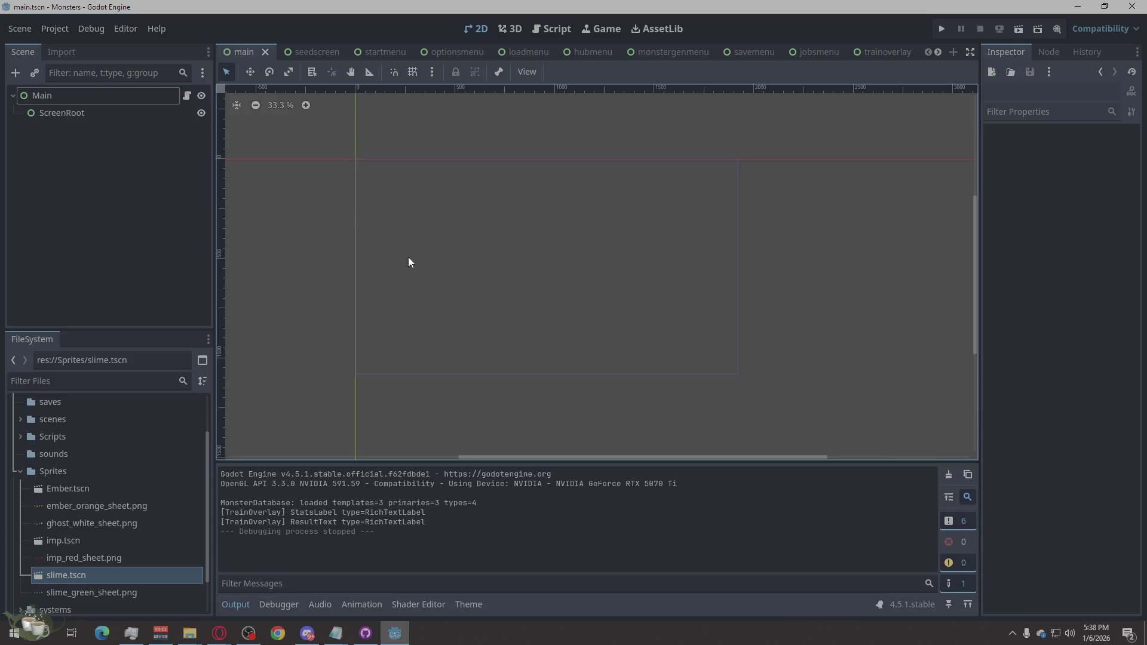
scroll(548, 332, up, 3)
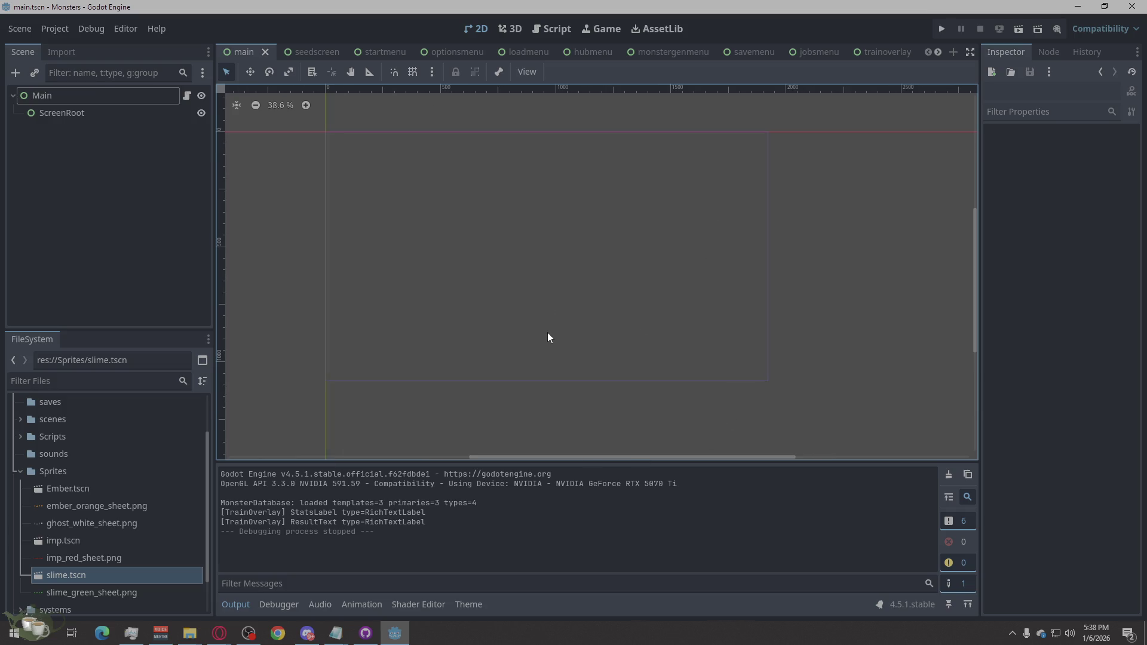
scroll(495, 419, down, 2)
scroll(484, 365, up, 2)
scroll(481, 375, down, 2)
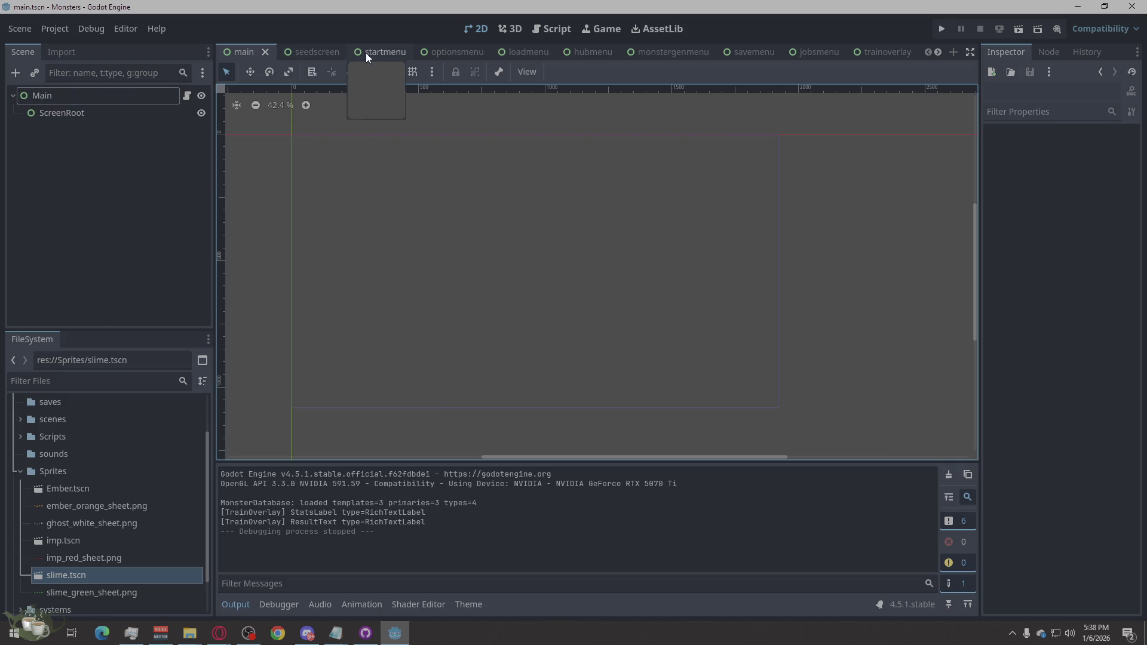
In the main scene, select the ScreenRoot node and open Main's attached script.
click(381, 51)
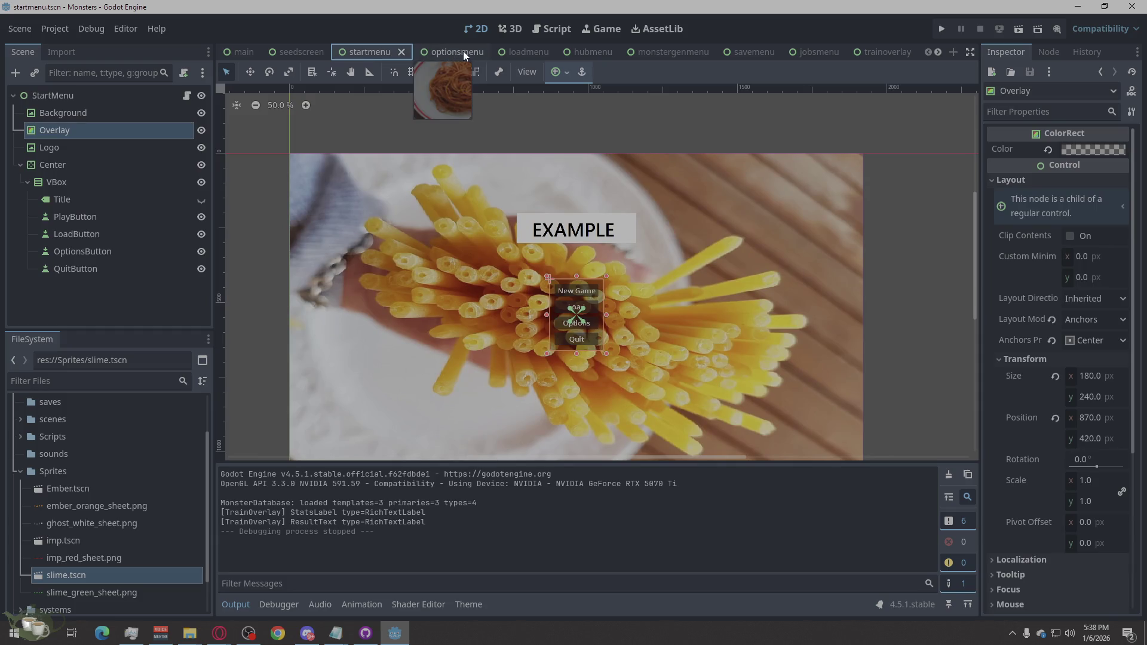
click(241, 50)
click(92, 120)
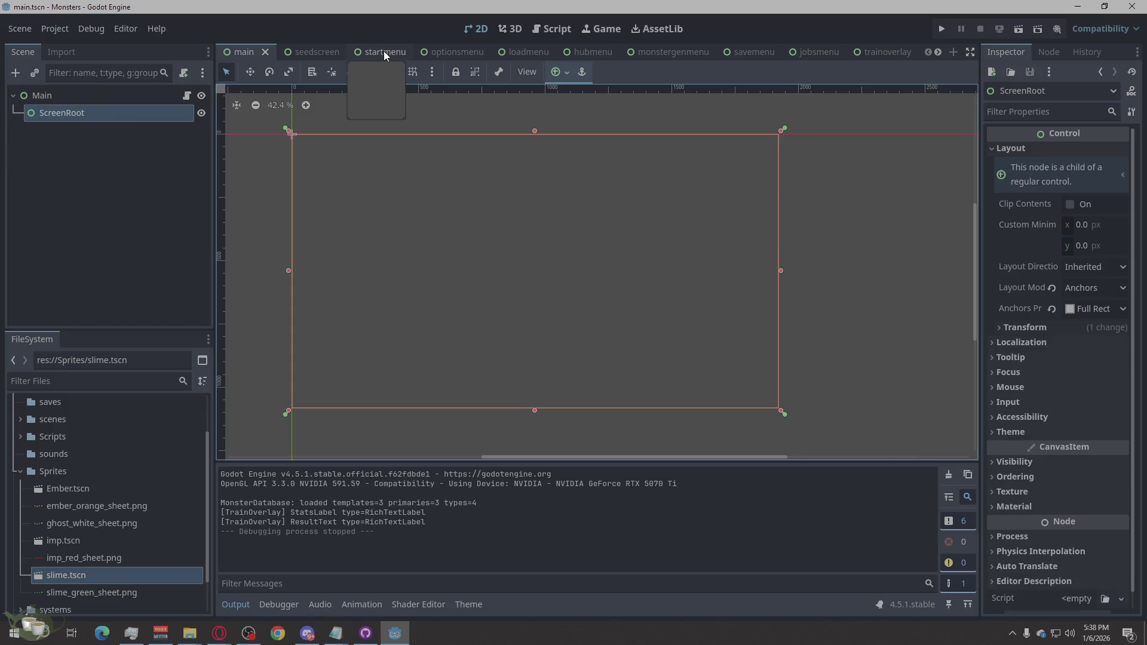
click(177, 95)
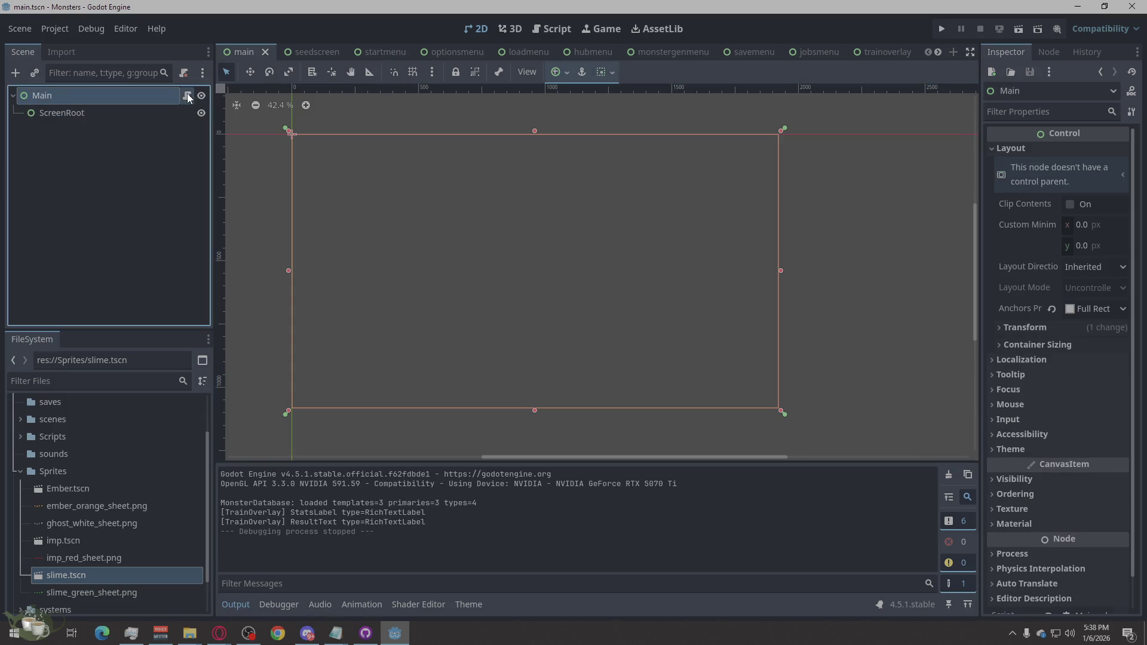
Open Main.gd, scroll through it, and drag-select its code from the end up to the top.
click(187, 95)
scroll(505, 203, up, 10)
scroll(514, 239, down, 9)
scroll(516, 248, up, 10)
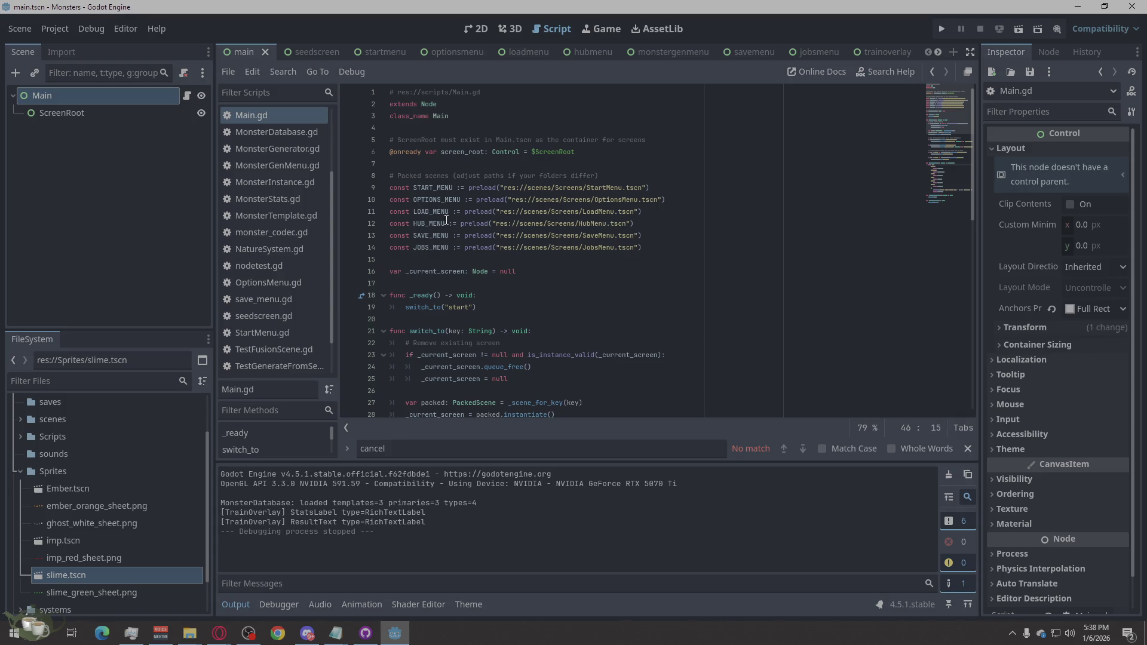
scroll(655, 288, down, 12)
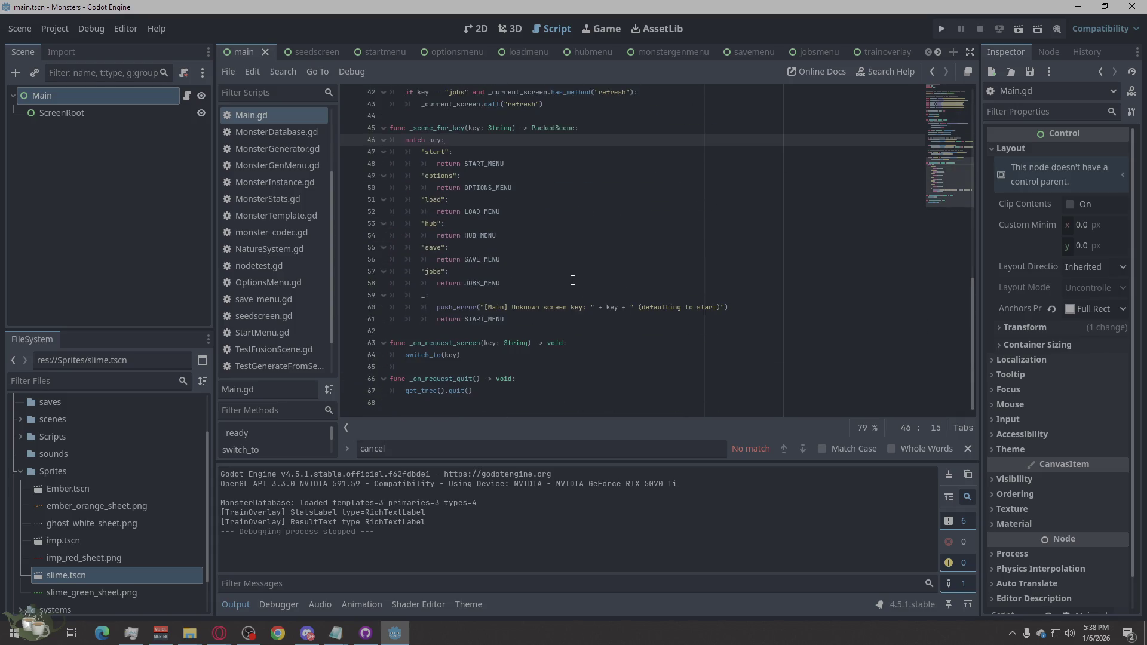
mouse_move(611, 414)
mouse_down()
mouse_move(419, 290)
mouse_move(430, 323)
mouse_move(461, 200)
mouse_move(386, 93)
mouse_up()
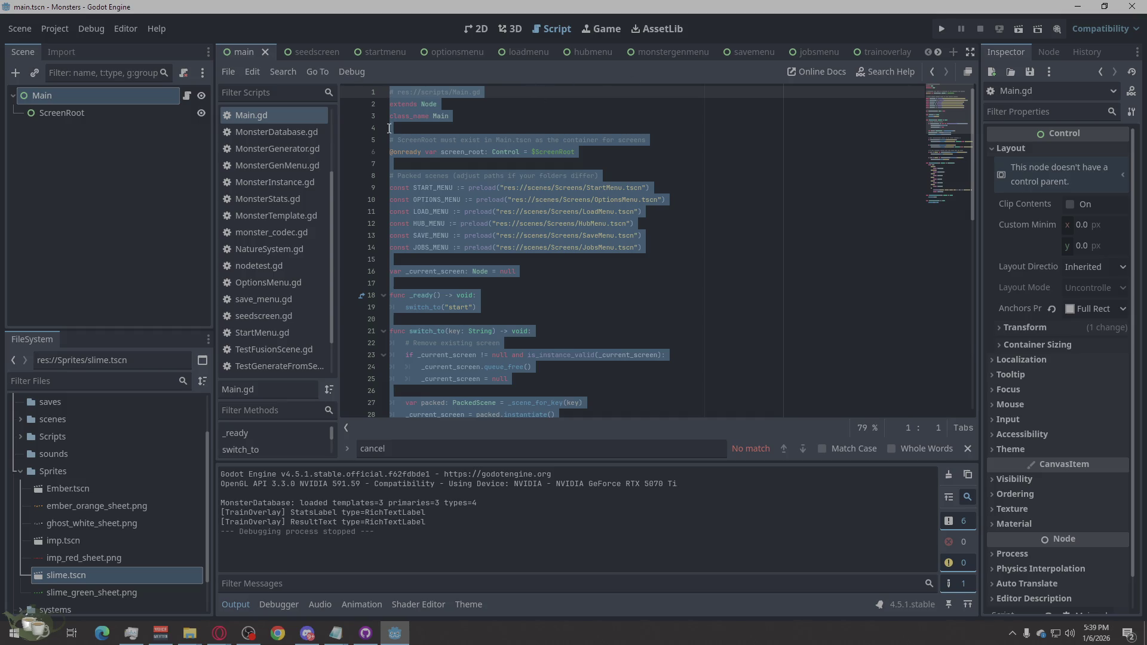
scroll(258, 163, up, 3)
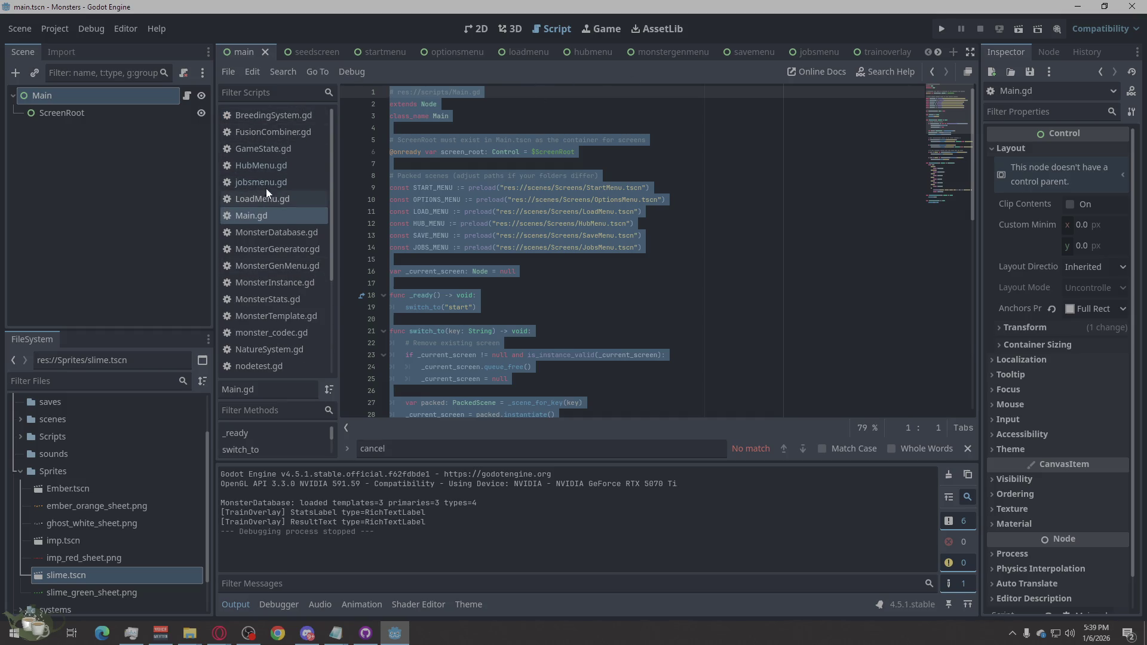
Open GameState.gd and read down through its save and load code.
click(292, 150)
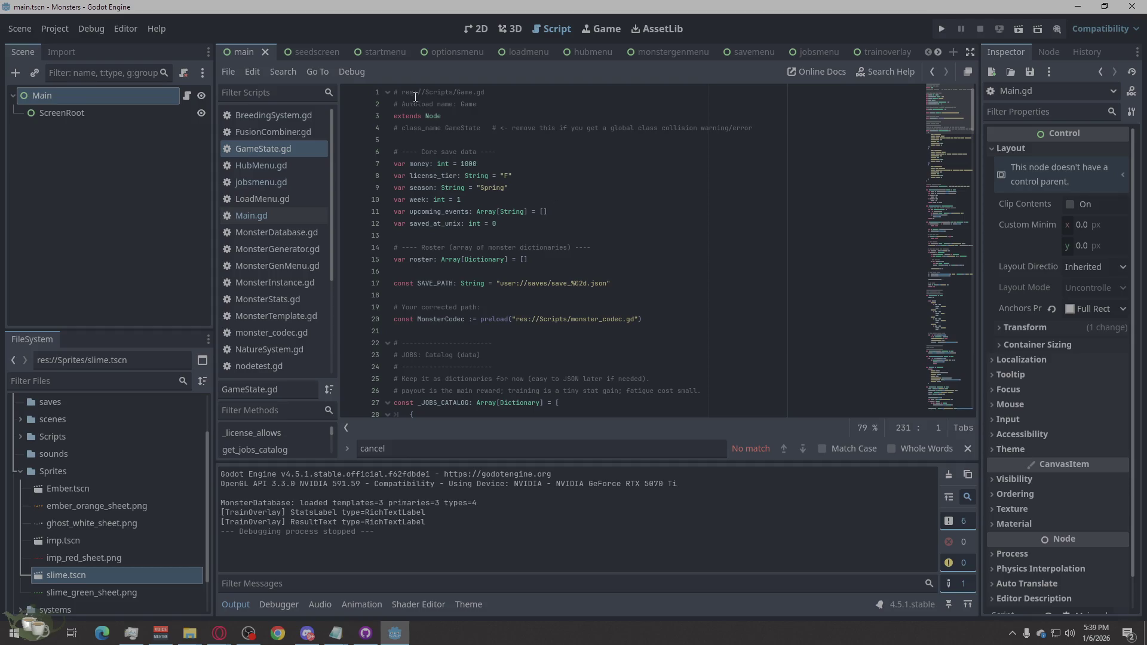
mouse_move(394, 92)
mouse_down()
mouse_move(668, 214)
mouse_move(625, 264)
mouse_move(634, 273)
mouse_move(601, 281)
mouse_move(604, 303)
mouse_move(582, 336)
mouse_move(599, 364)
mouse_move(604, 353)
mouse_up()
scroll(659, 213, down, 8)
scroll(666, 215, down, 15)
scroll(663, 227, down, 19)
scroll(622, 274, down, 20)
scroll(588, 348, down, 4)
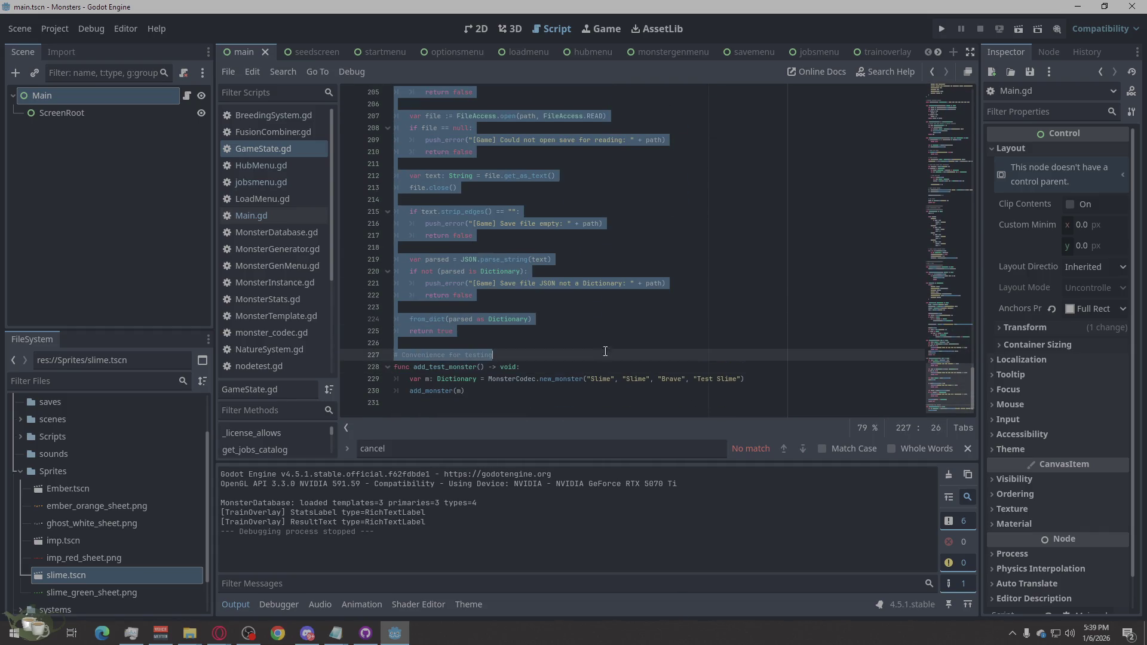
Clear the selection, scroll back up, and return to the main scene's 2D canvas.
click(629, 319)
scroll(563, 348, up, 20)
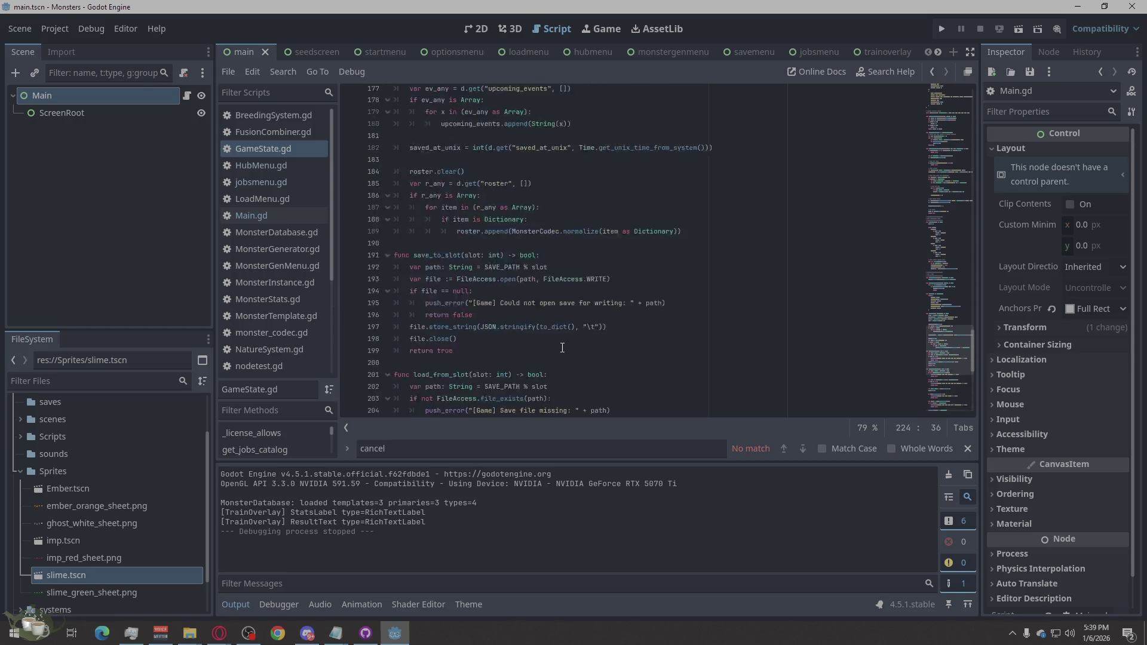
scroll(563, 347, up, 19)
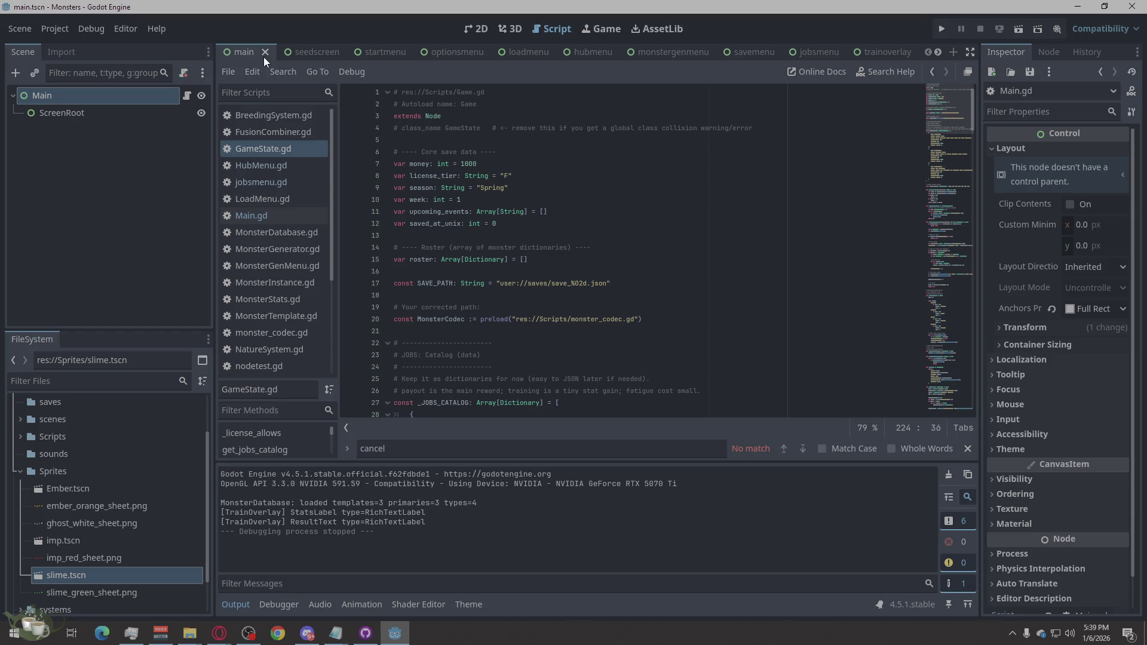
click(240, 52)
click(478, 34)
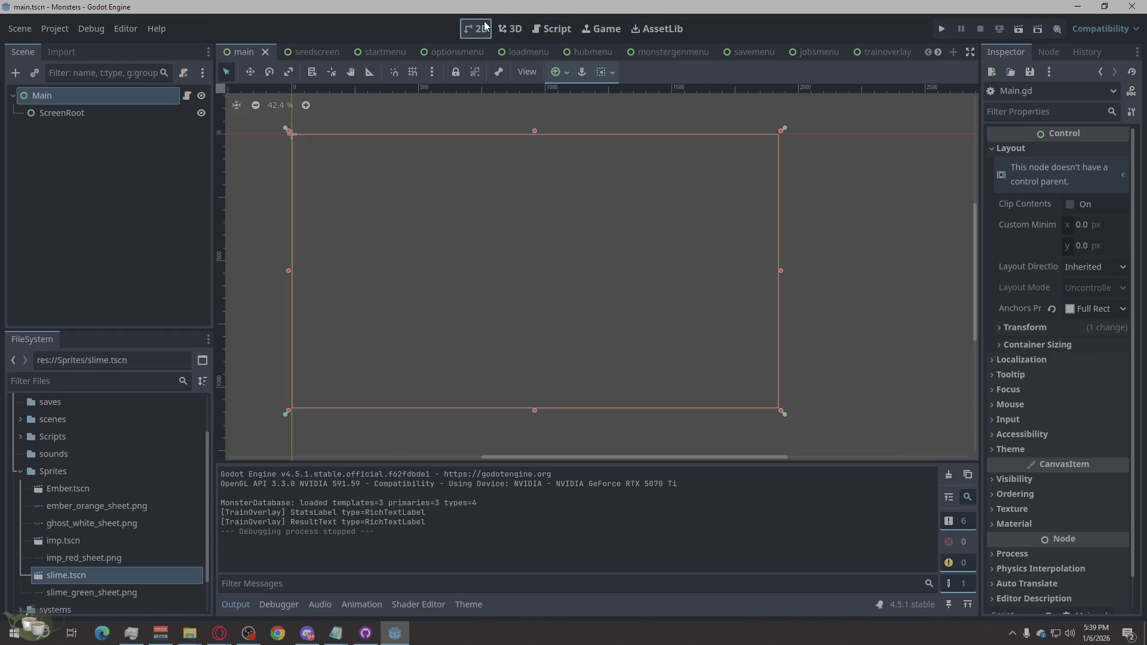
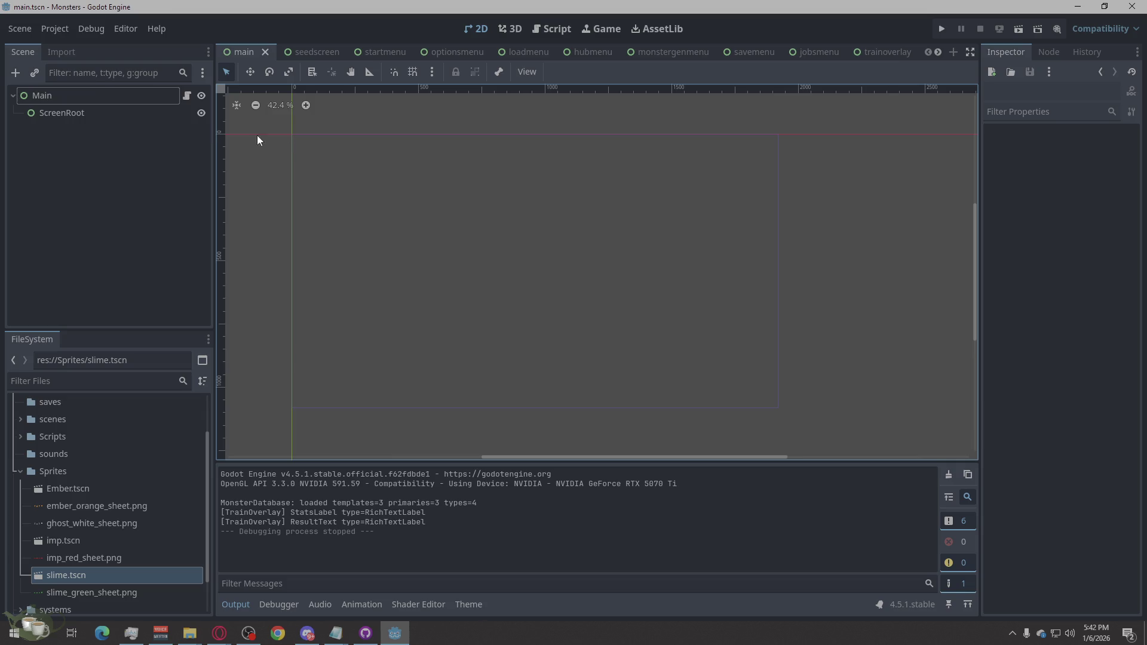
View the slime sprite scene, then switch to Ember and clear its sprite selection.
click(938, 54)
click(867, 52)
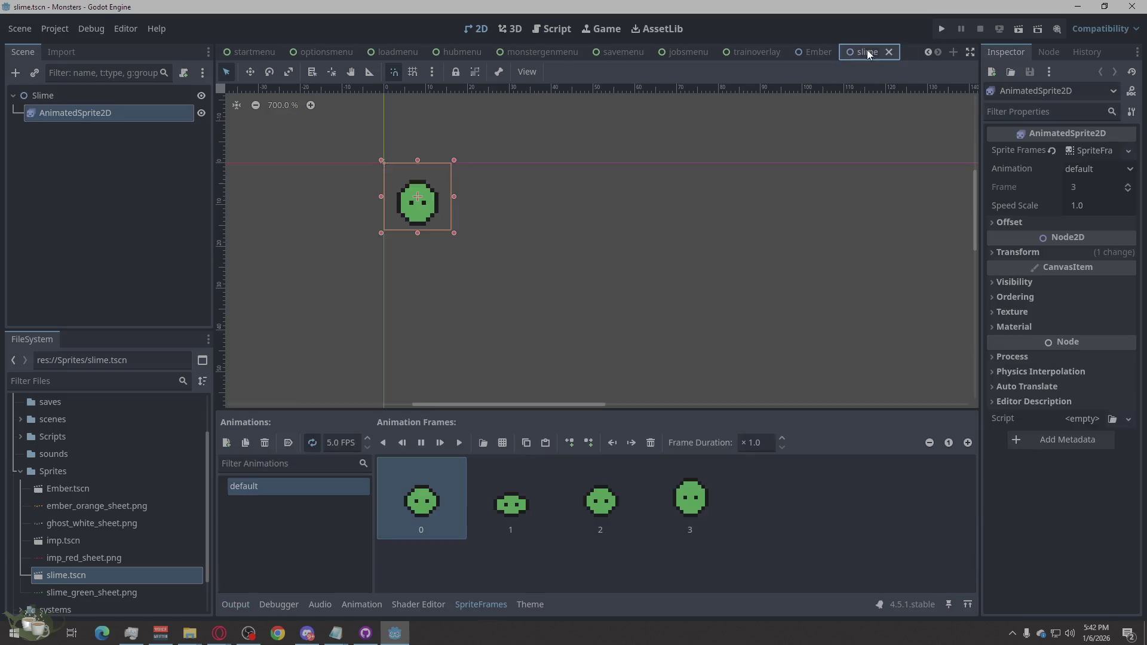
click(820, 52)
click(577, 201)
Return to the slime scene, deselect its sprite, and bring up the hubmenu scene.
scroll(575, 138, up, 1)
scroll(530, 138, up, 1)
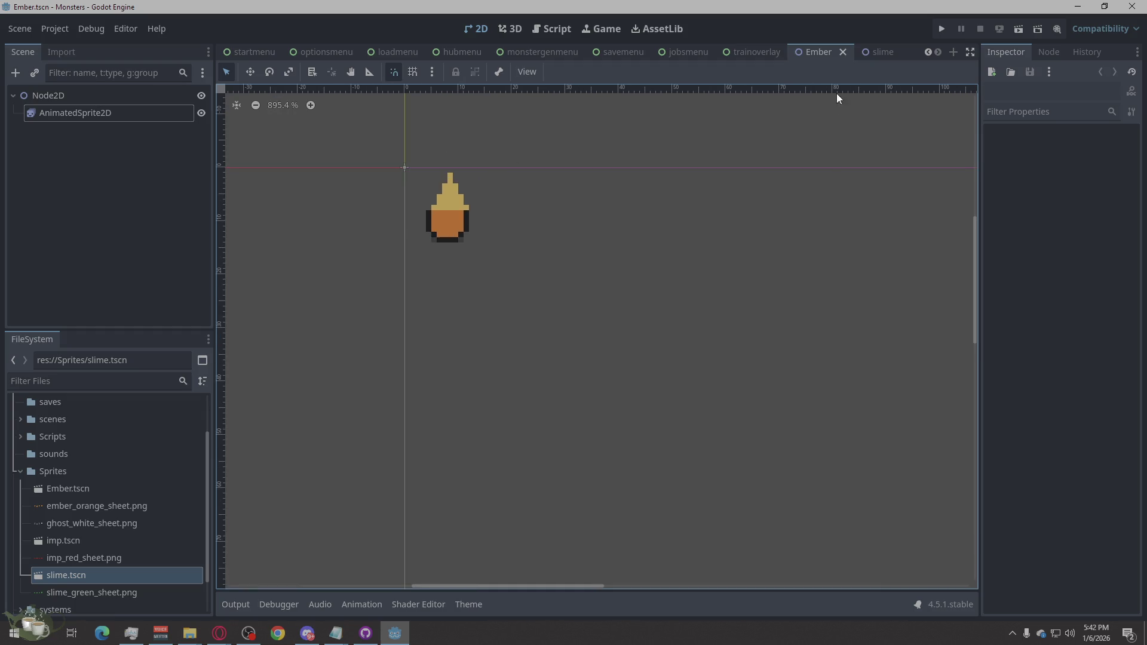
click(868, 50)
click(591, 250)
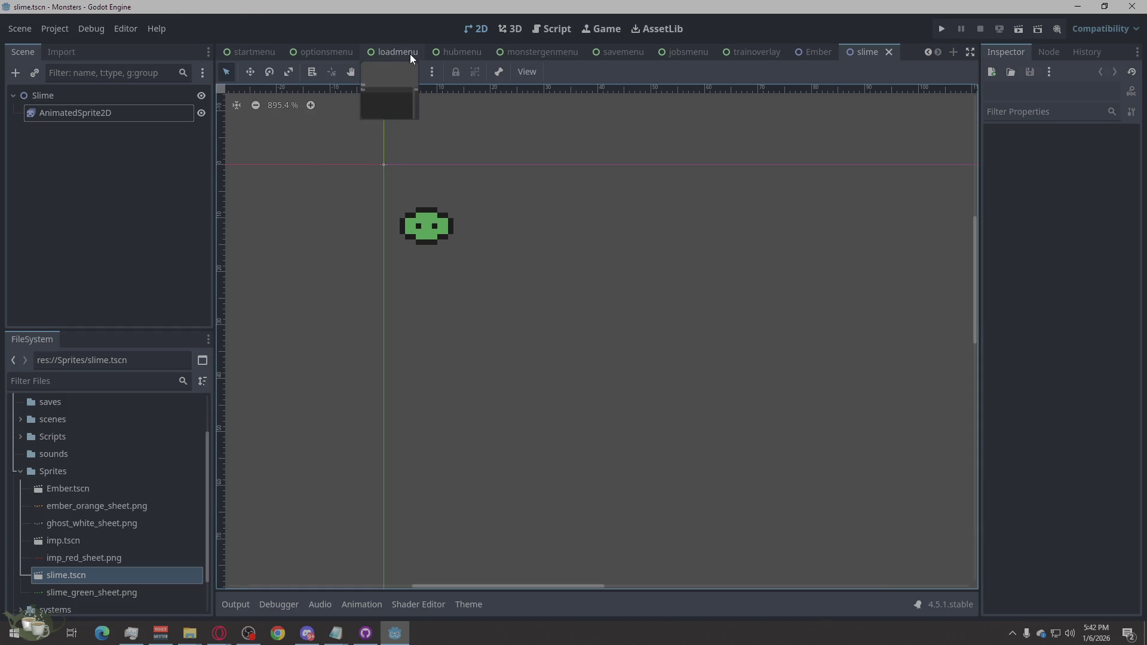
click(476, 53)
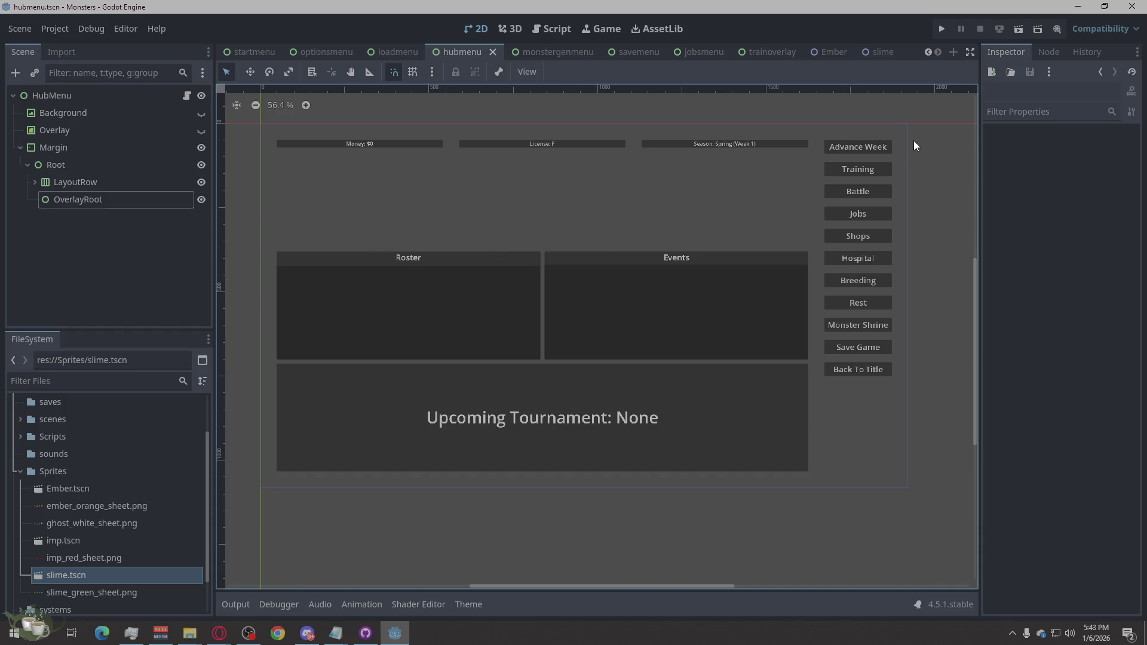
Box-select the hubmenu's Margin container, deselect it, zoom around, then go back to slime.
mouse_move(908, 122)
mouse_down()
mouse_move(451, 413)
mouse_move(283, 493)
mouse_move(262, 491)
mouse_up()
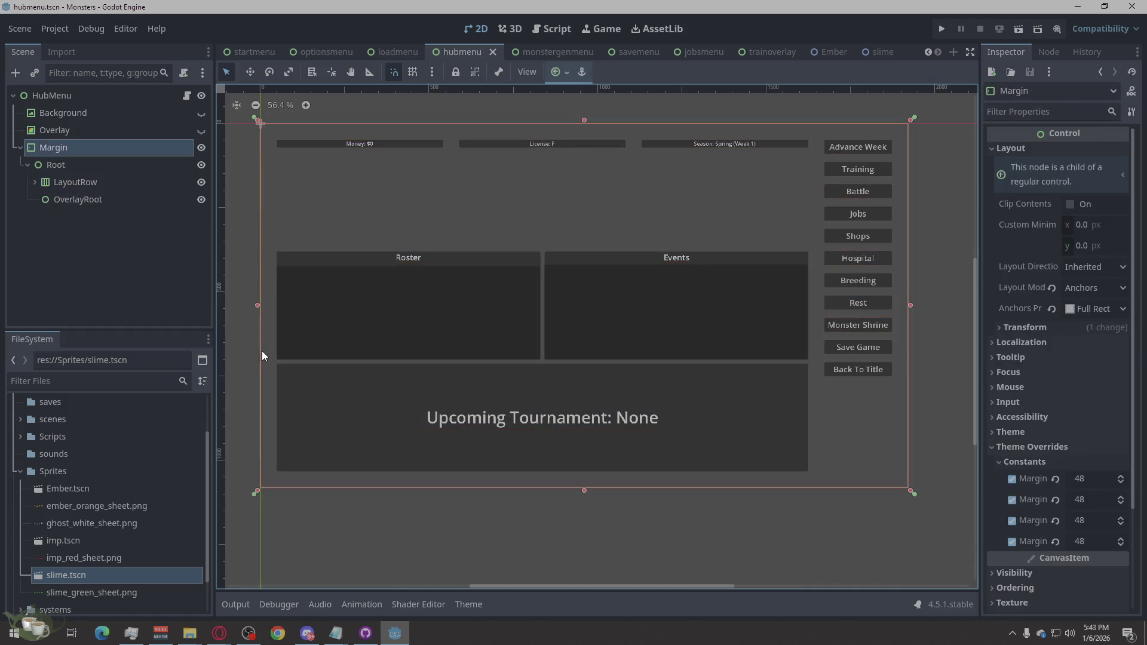
click(245, 352)
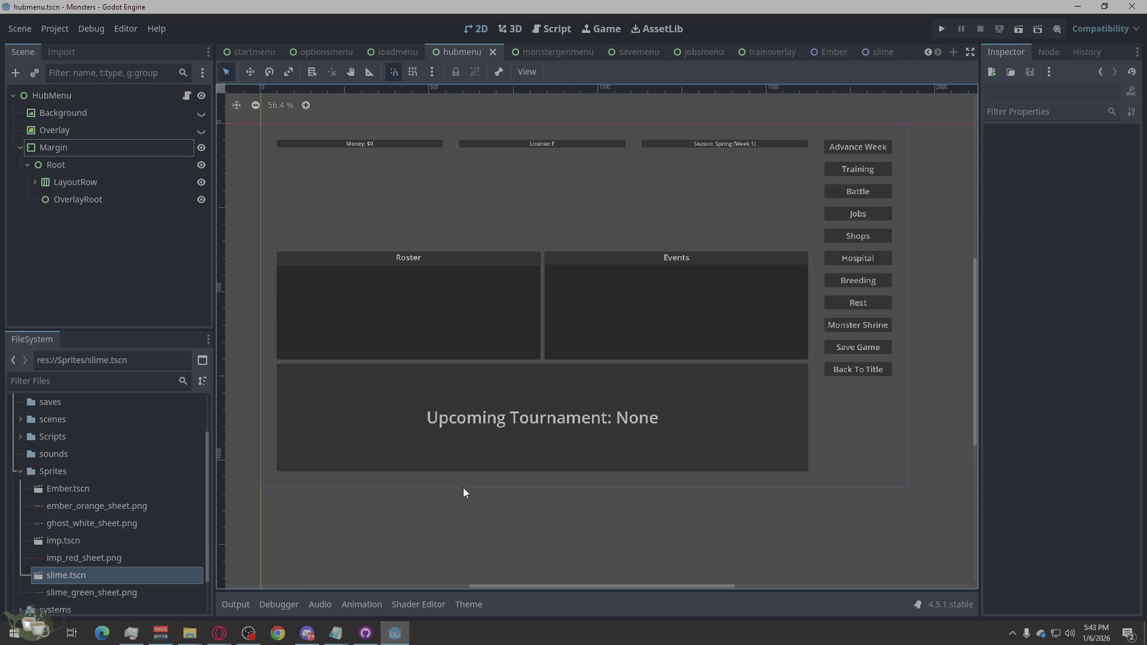
scroll(359, 583, down, 1)
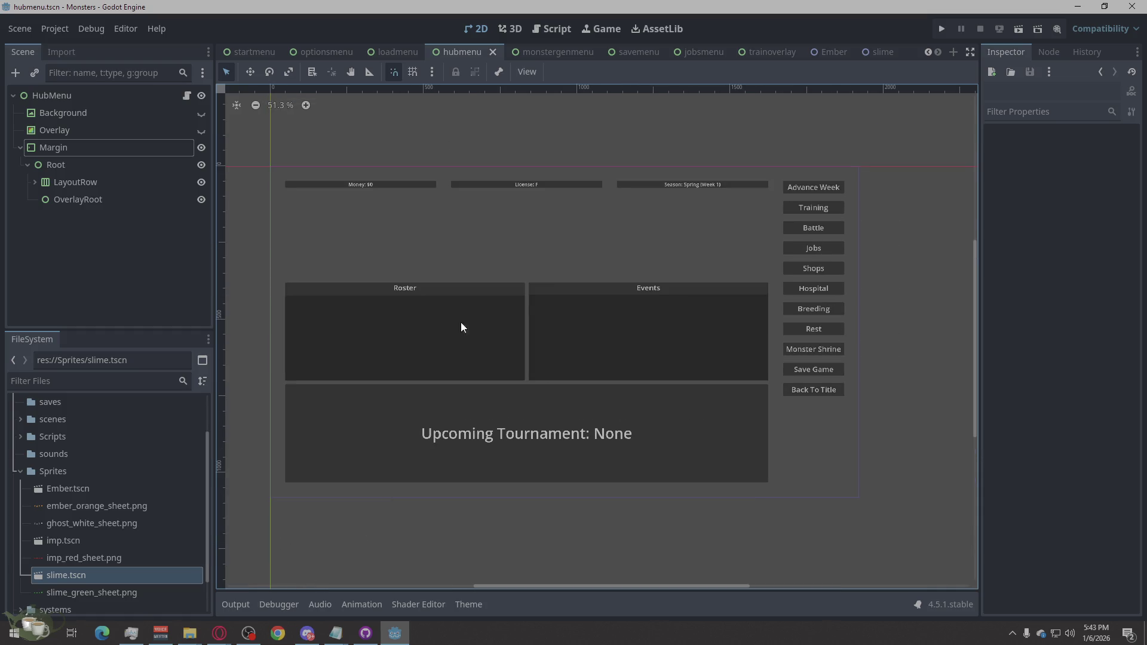
scroll(453, 262, up, 1)
scroll(361, 333, up, 1)
scroll(375, 370, down, 1)
scroll(376, 369, up, 1)
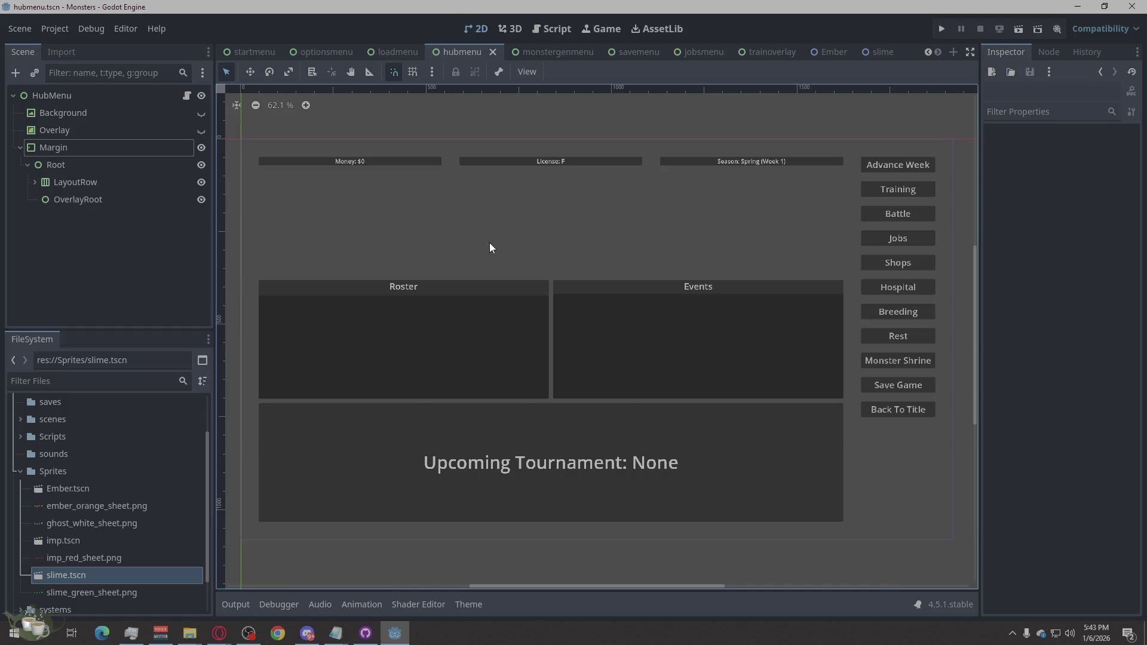
click(878, 50)
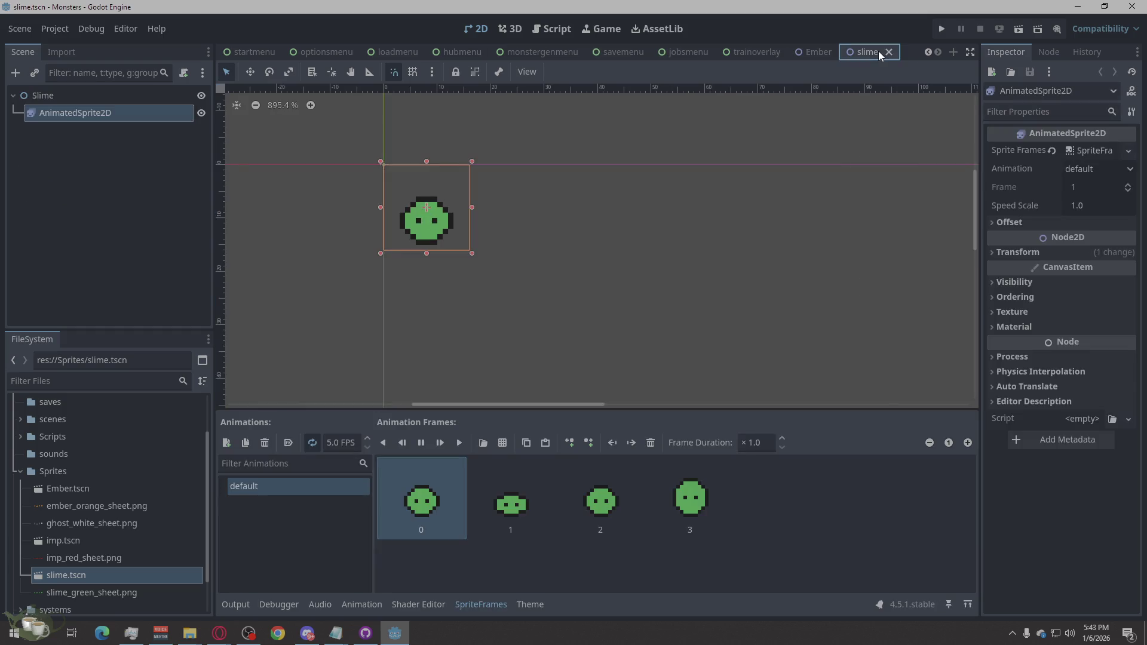
Toggle between the slime and Ember scenes, clearing the sprite selection each time.
click(656, 193)
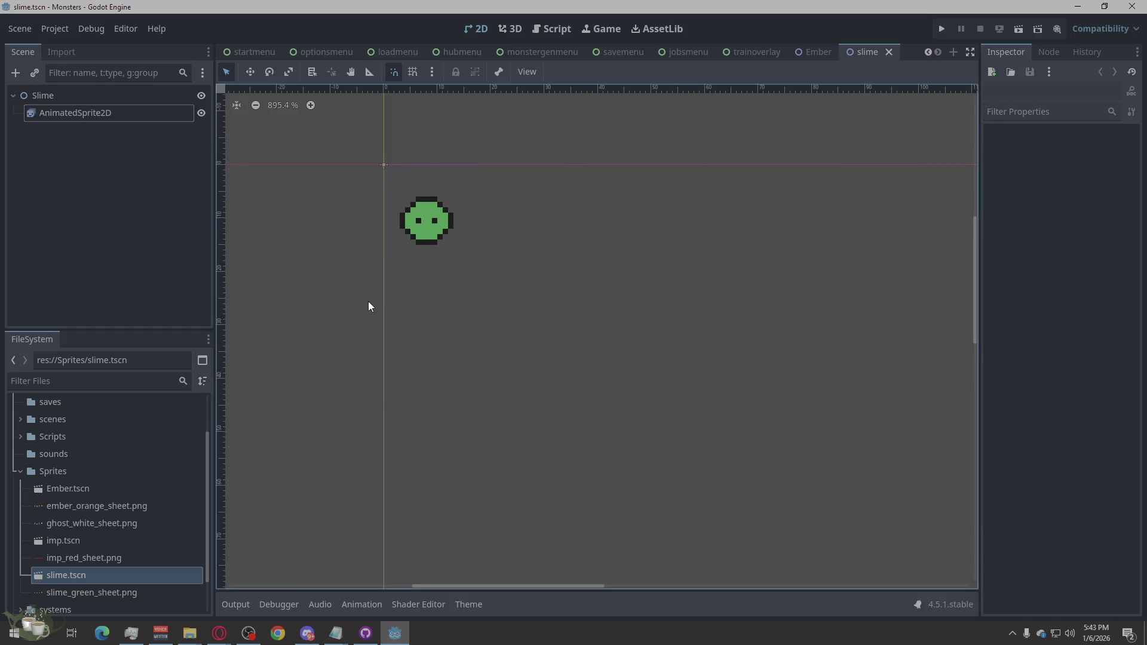
click(804, 53)
click(367, 316)
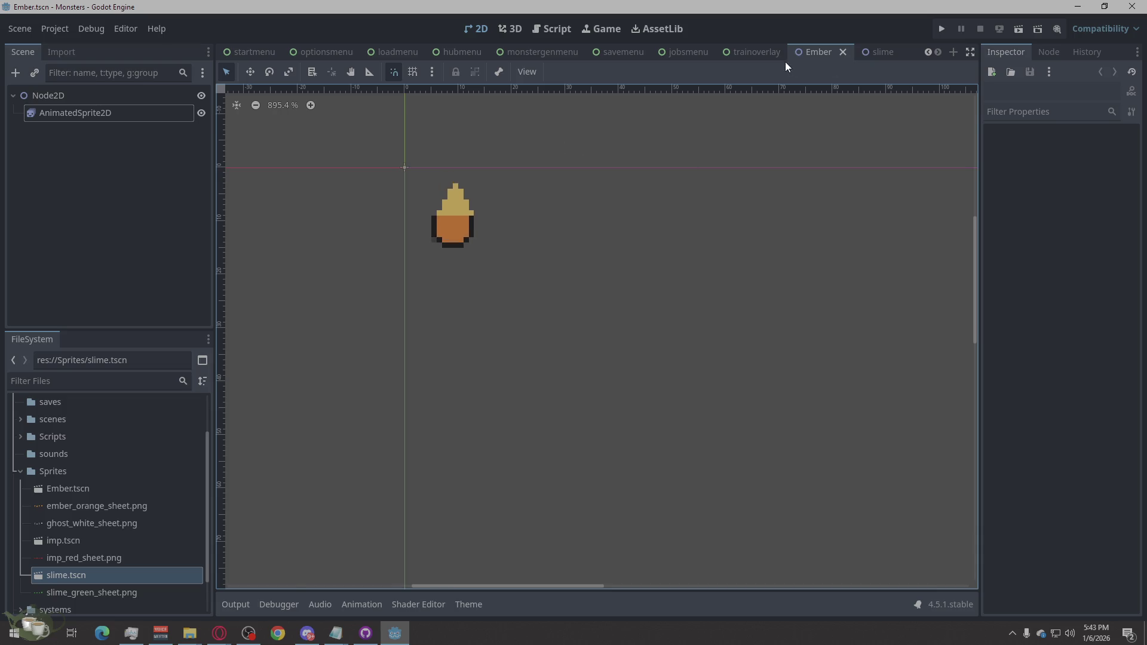
click(881, 53)
click(508, 335)
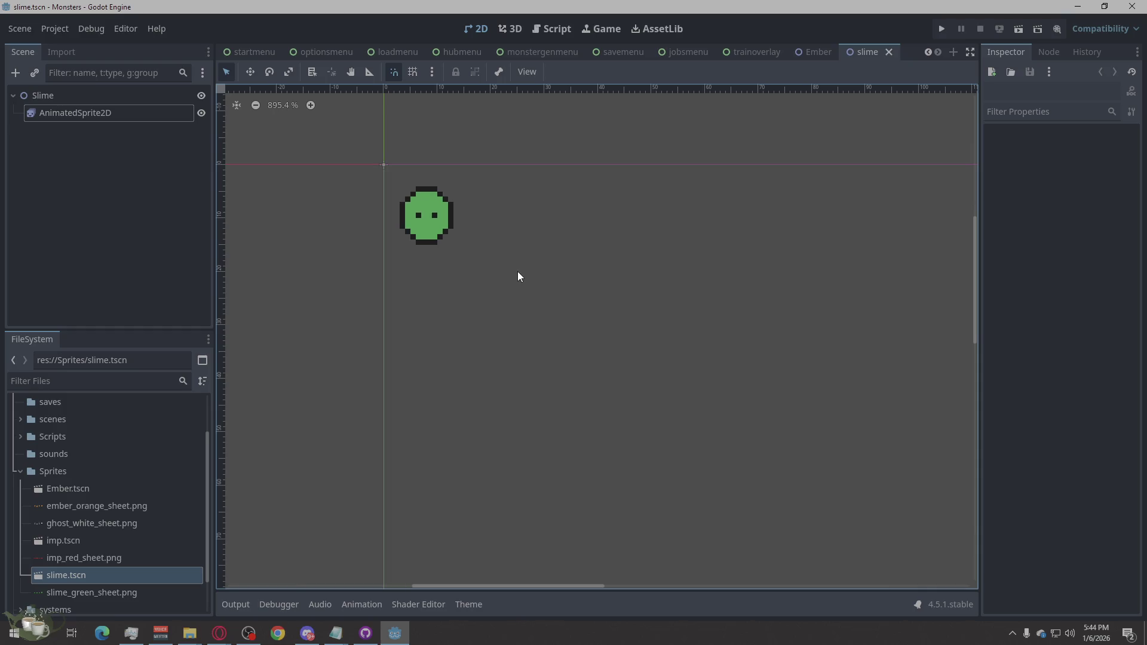
Switch to Ember again, deselect its sprite, and open the seedscreen scene.
mouse_move(793, 48)
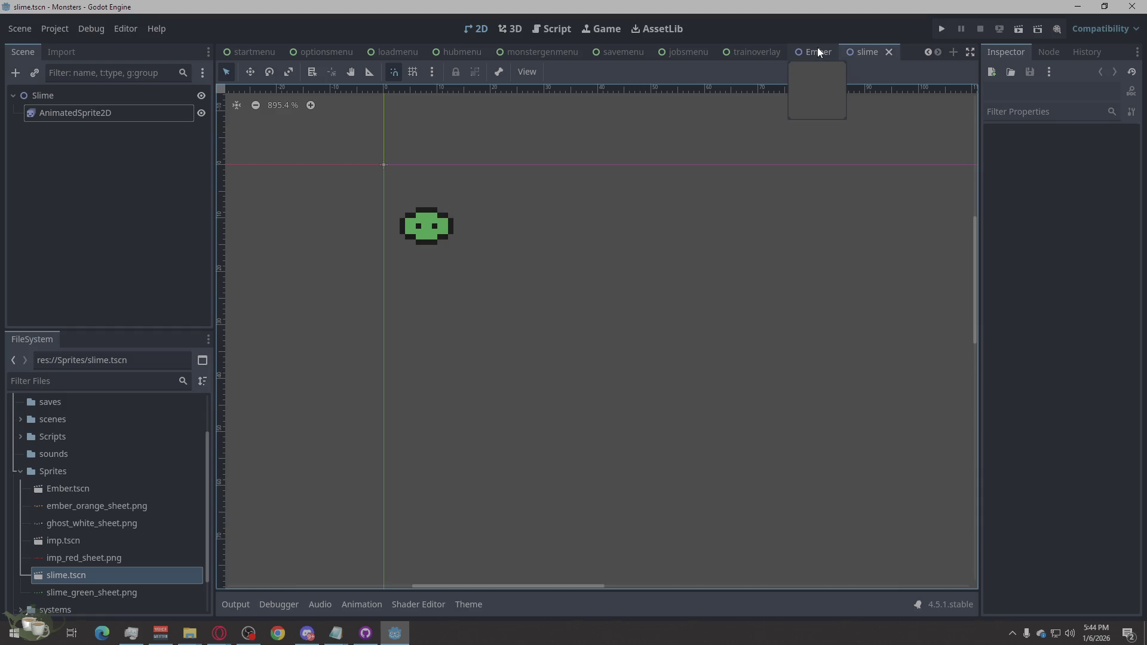
click(818, 48)
click(628, 152)
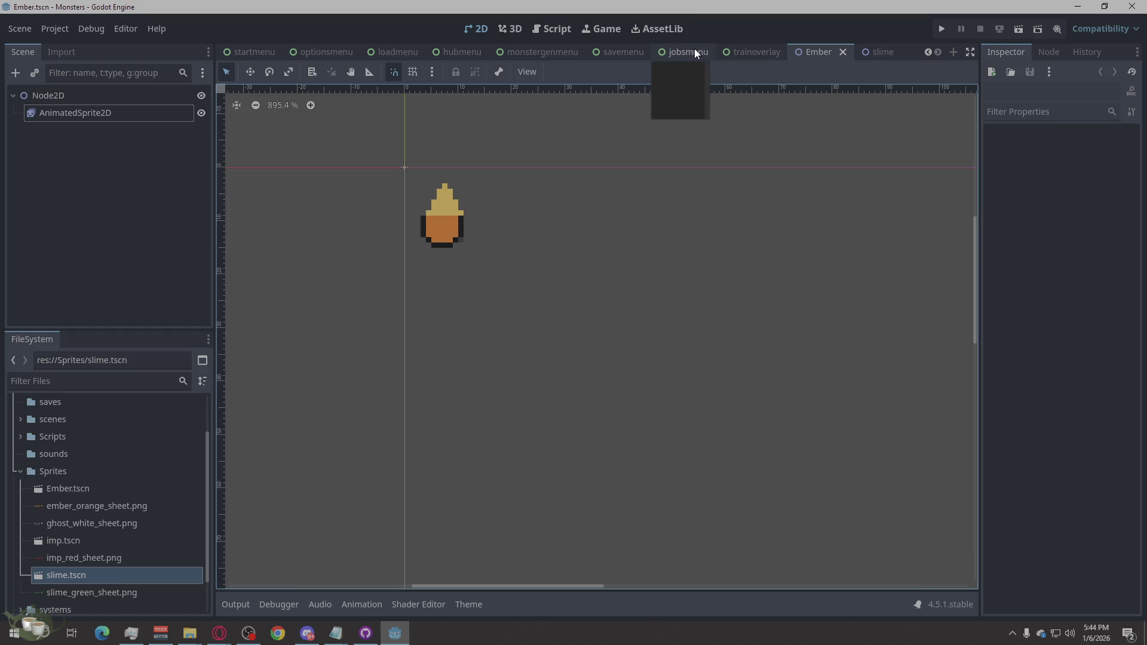
scroll(253, 47, up, 2)
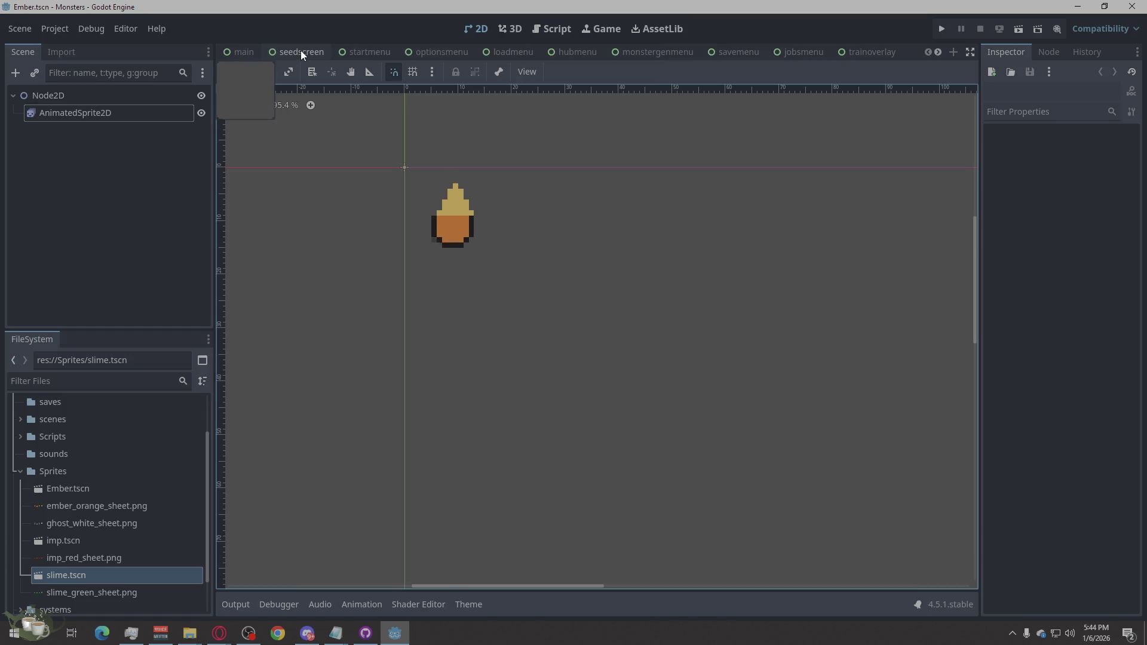
click(301, 50)
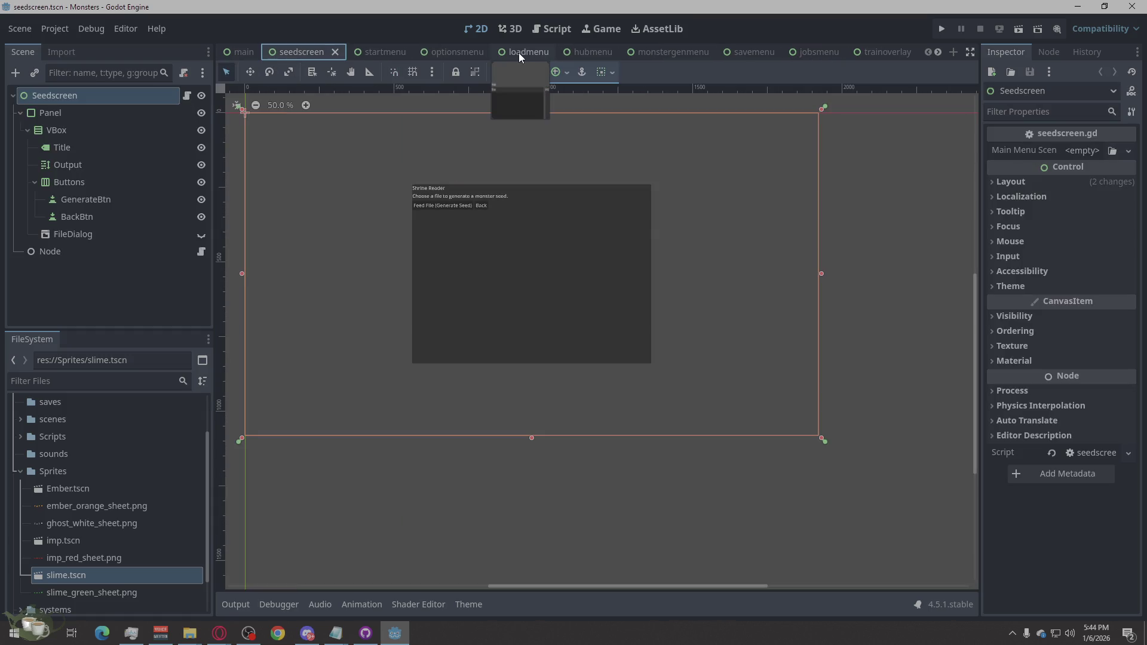
Switch to the hubmenu scene and clear the Margin selection with Escape.
click(587, 52)
key(Escape)
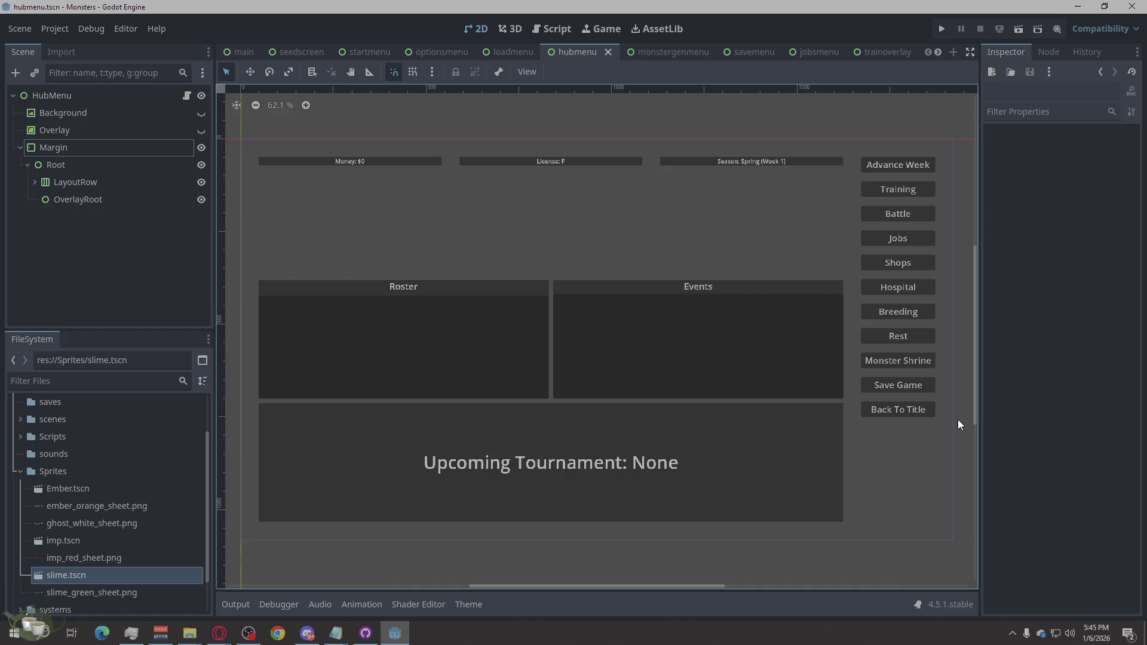
Flip through the loadmenu, optionsmenu, startmenu, hubmenu and monstergenmenu scenes.
click(512, 52)
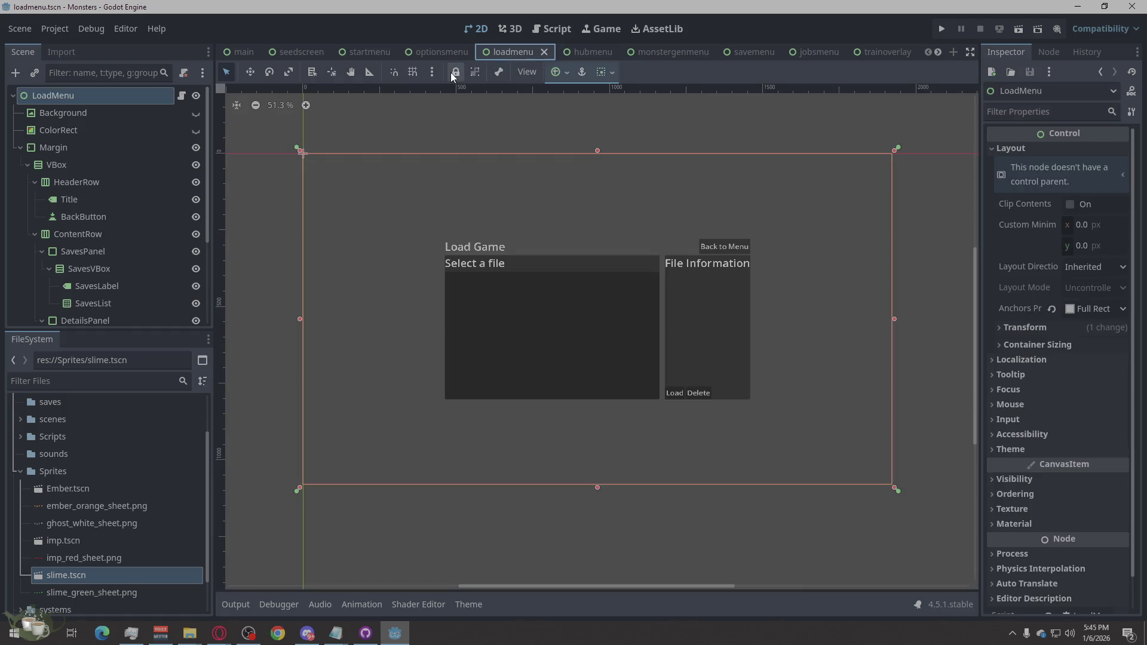
click(434, 54)
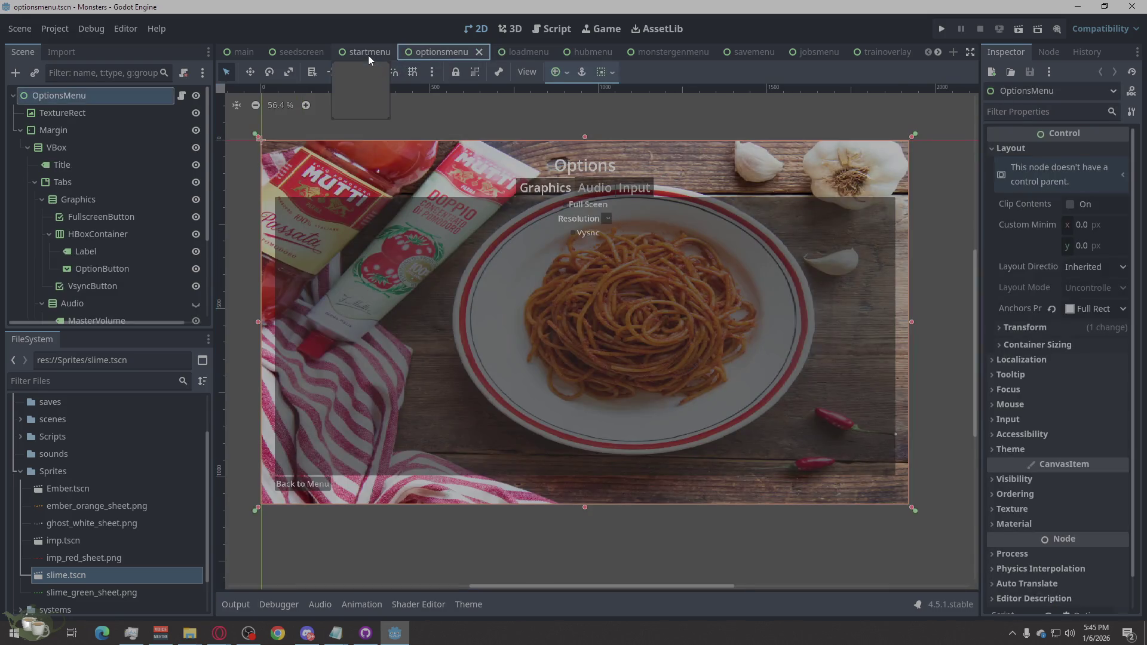
click(368, 53)
click(507, 54)
click(567, 53)
click(664, 51)
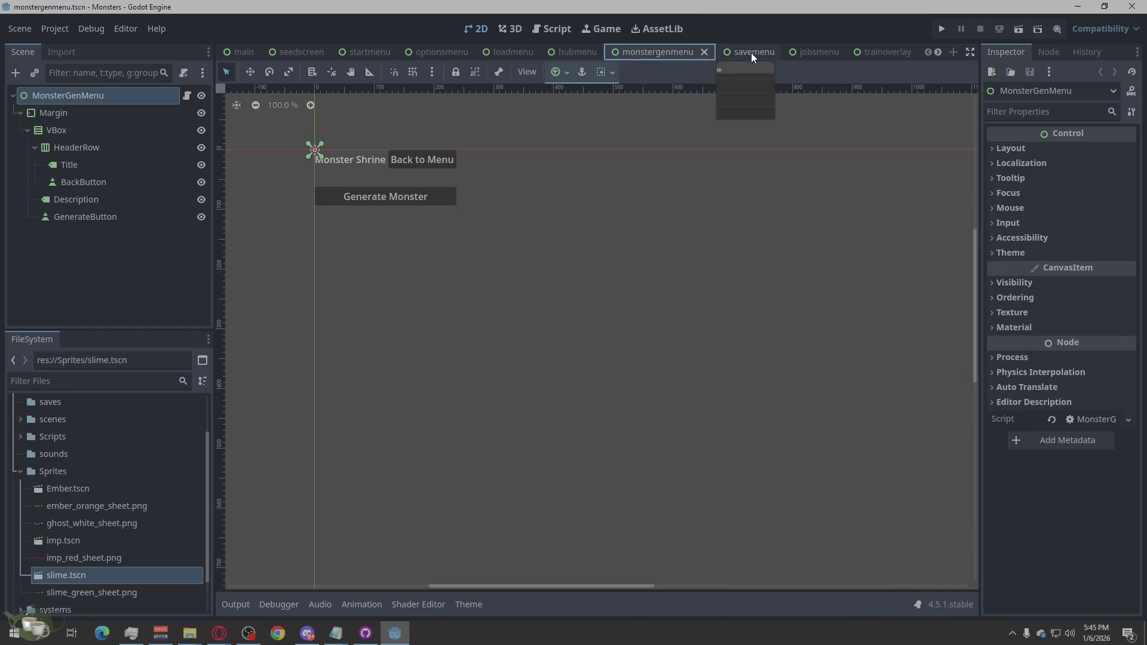
Review the save, jobs and training overlay scenes, then open HubMenu with Margin deselected.
click(754, 53)
click(816, 52)
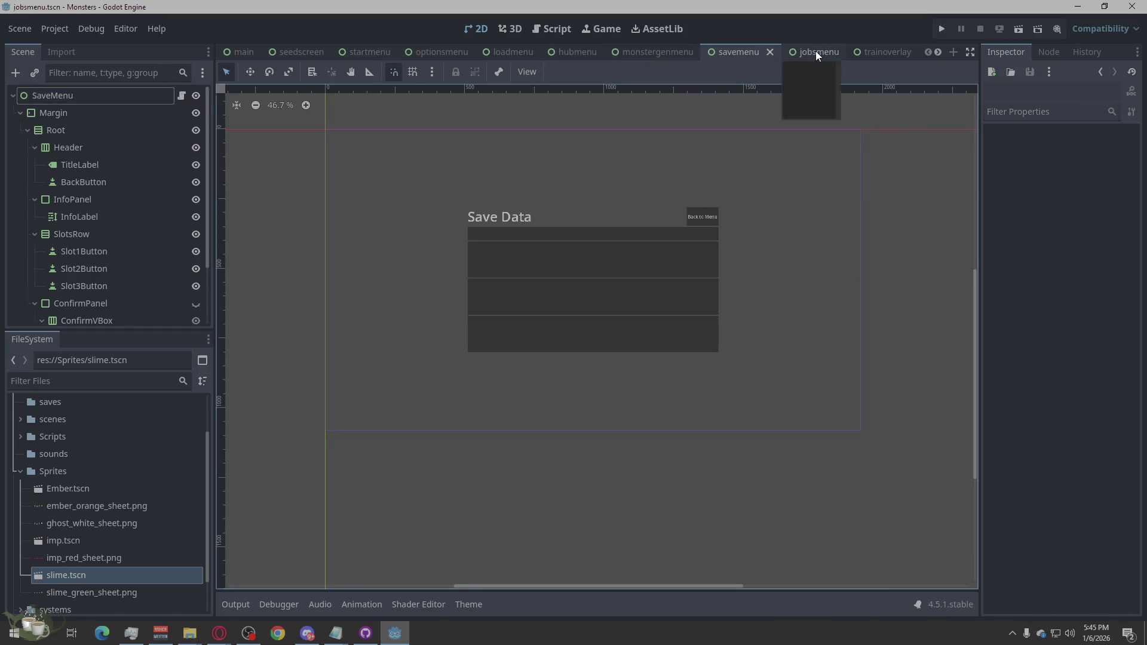
click(882, 51)
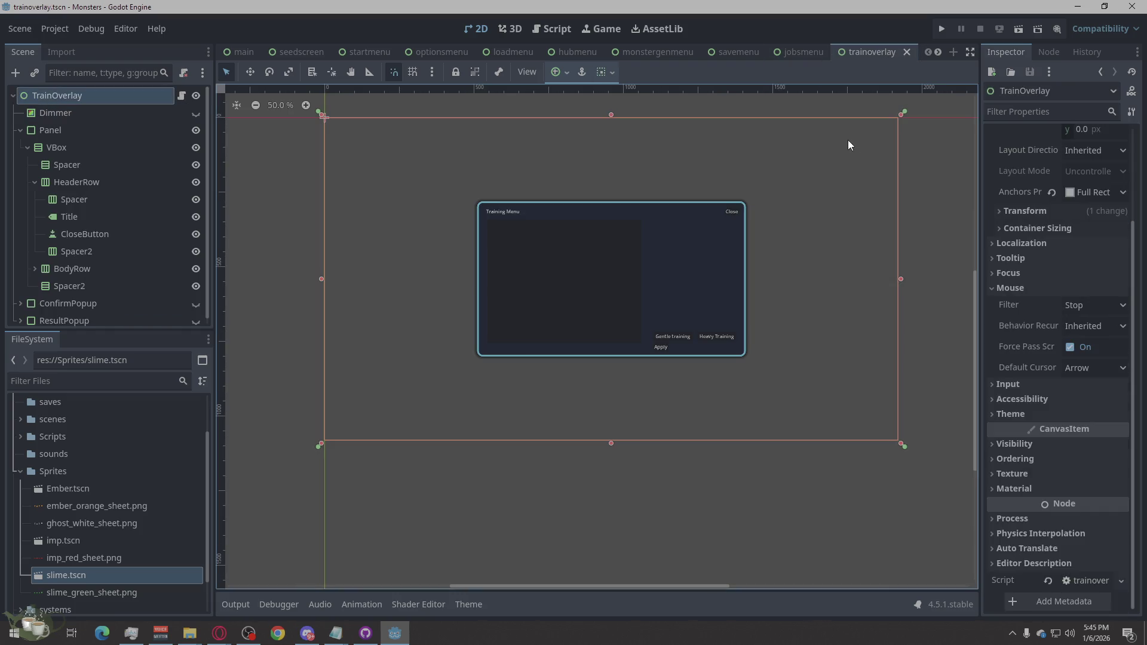
click(798, 51)
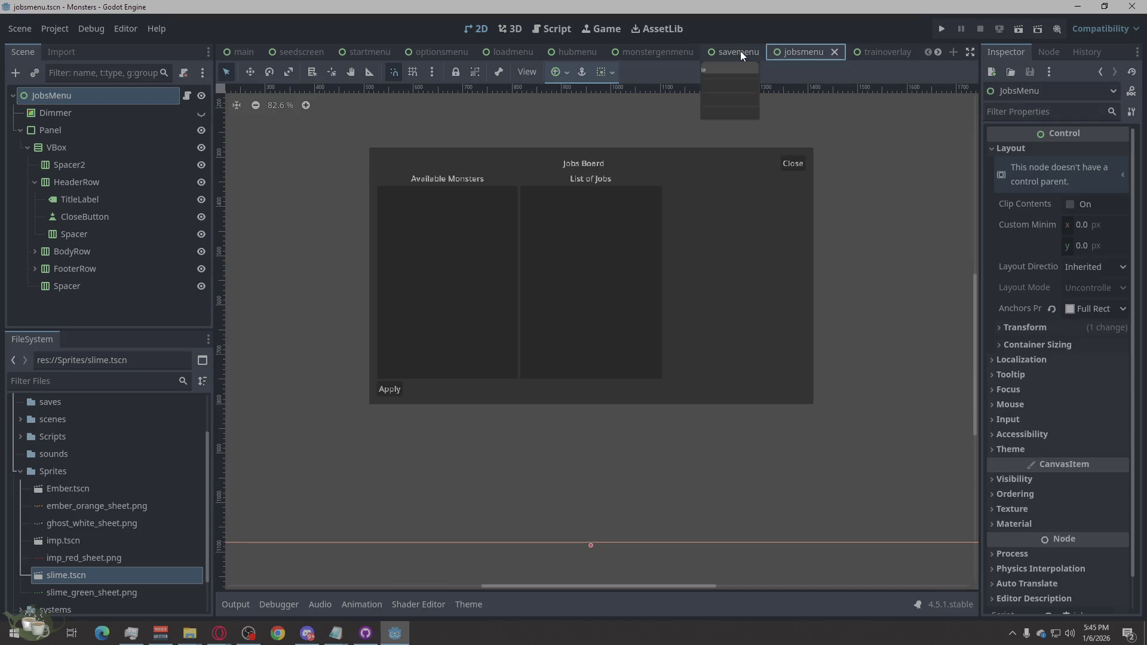
click(741, 51)
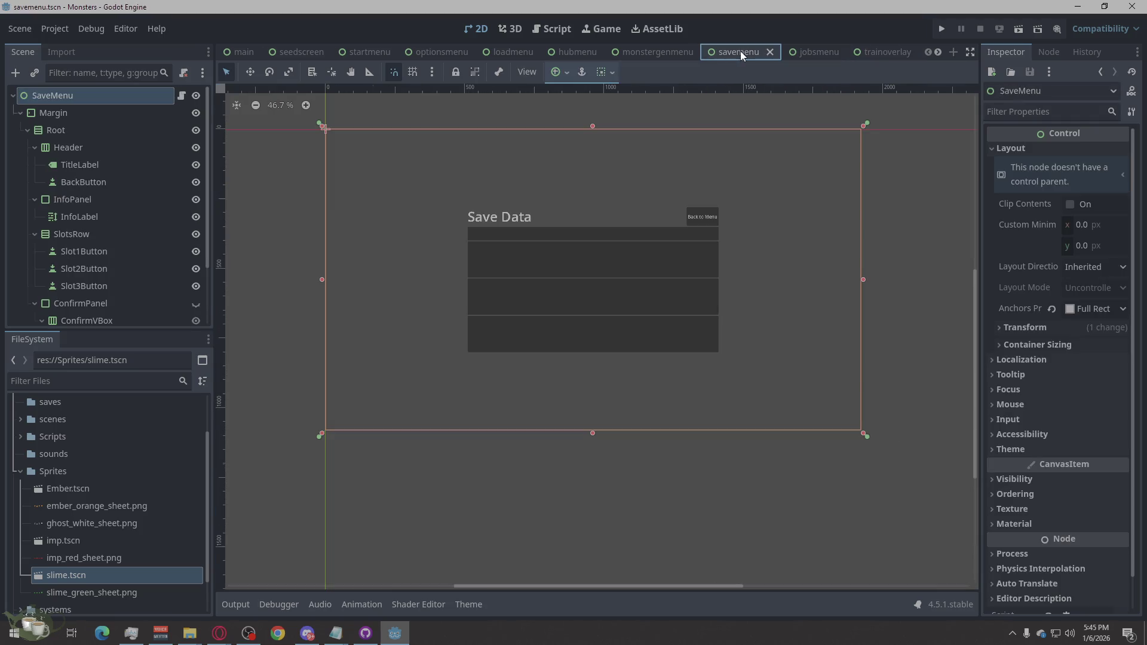
click(670, 51)
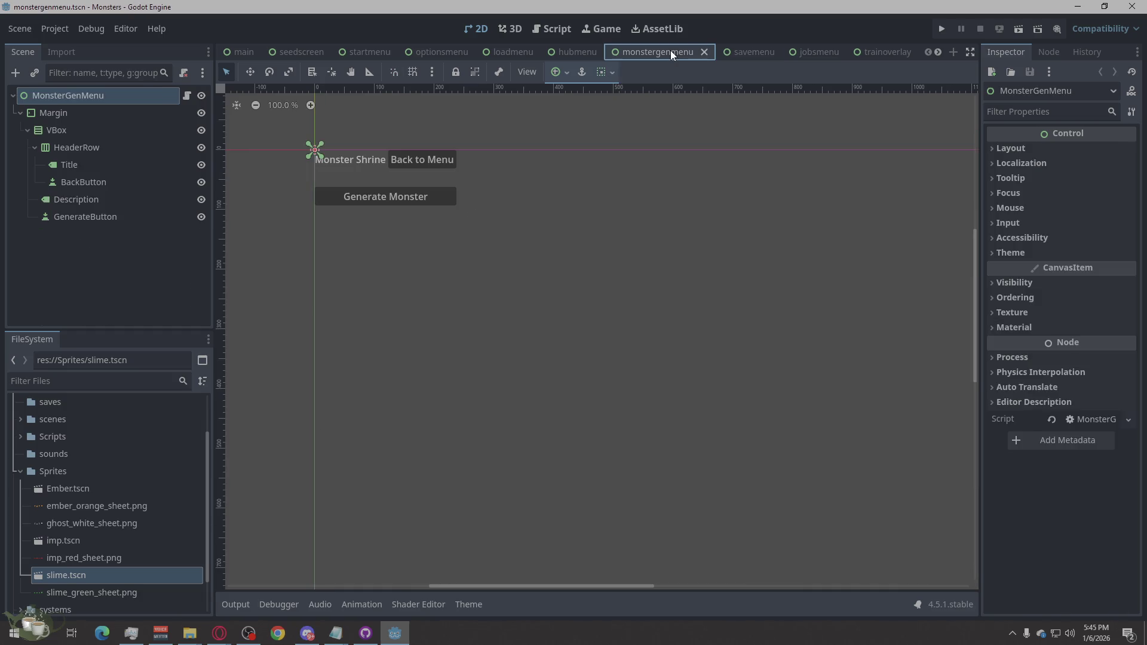
click(572, 50)
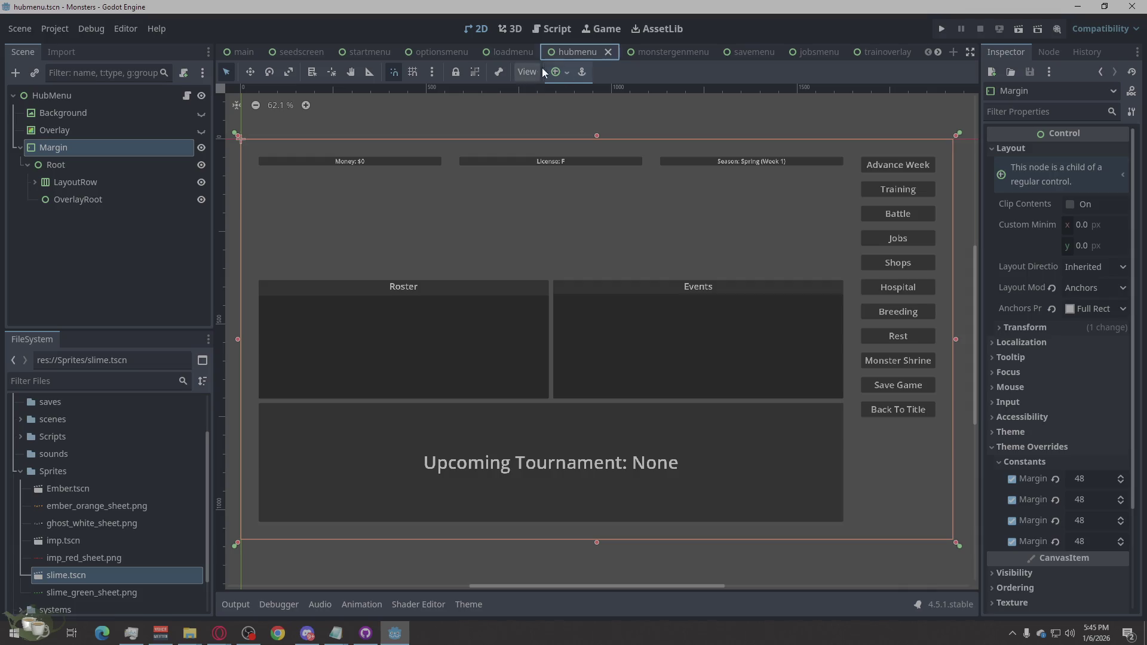
click(628, 110)
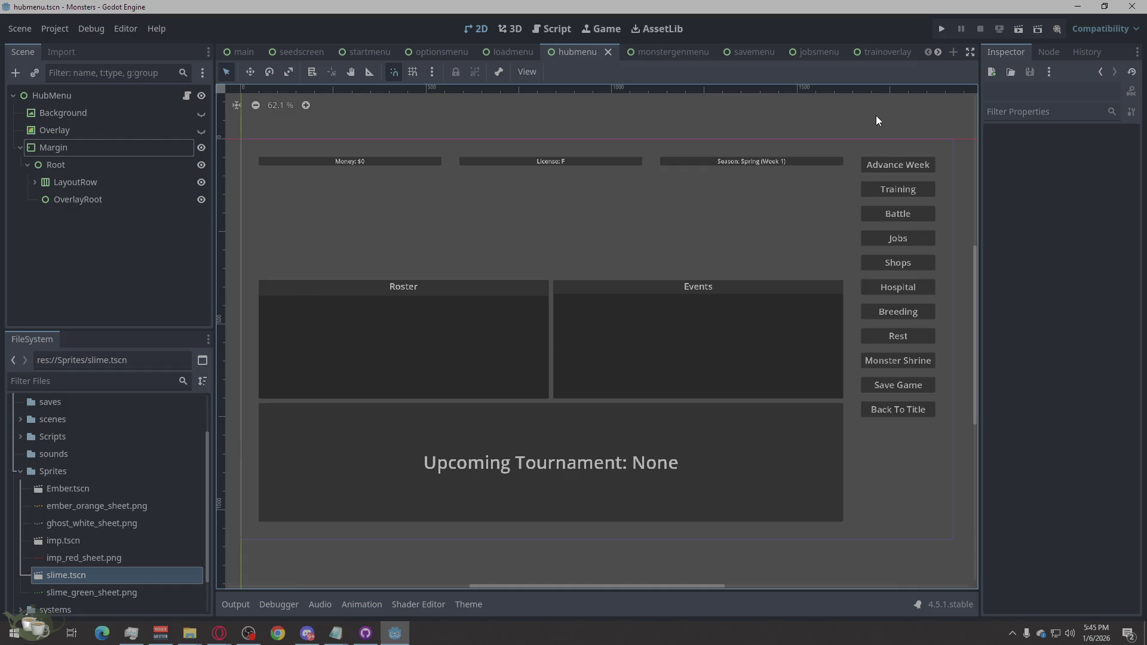
Toggle the Background layer's visibility on and off twice, leaving it hidden.
click(109, 112)
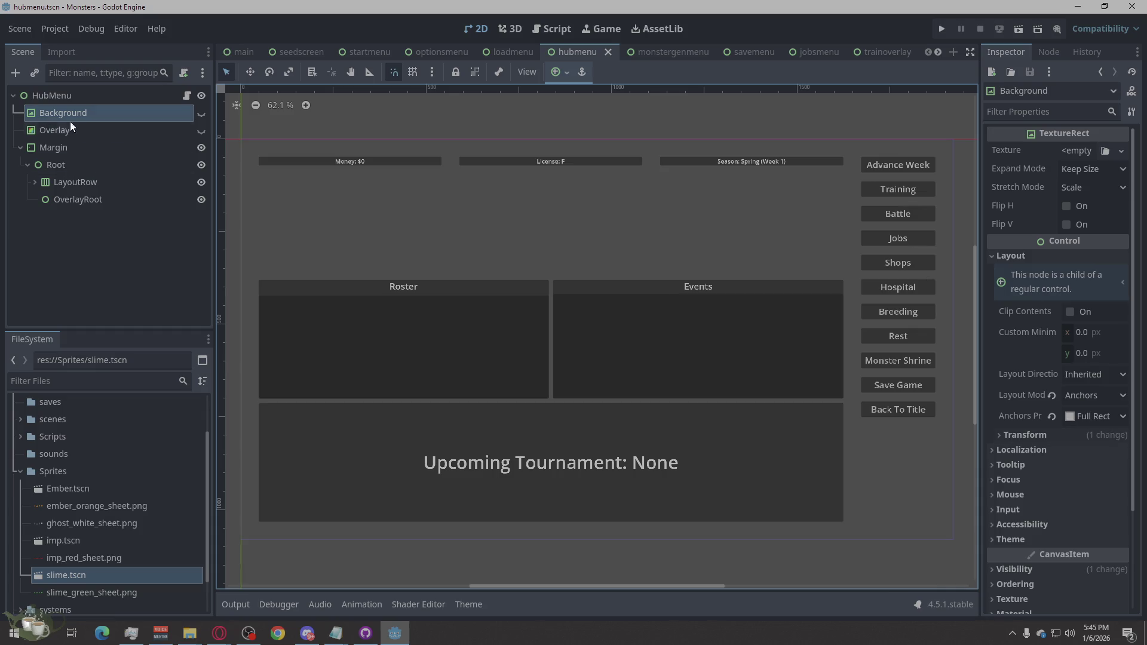
click(200, 113)
click(200, 114)
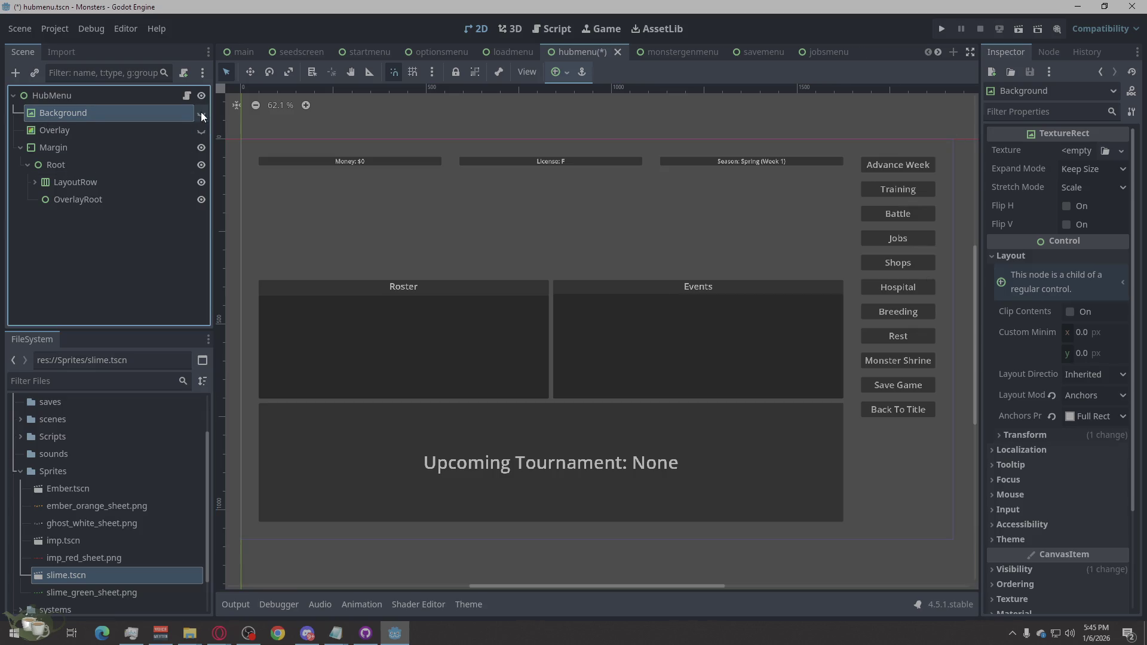
click(201, 113)
click(201, 114)
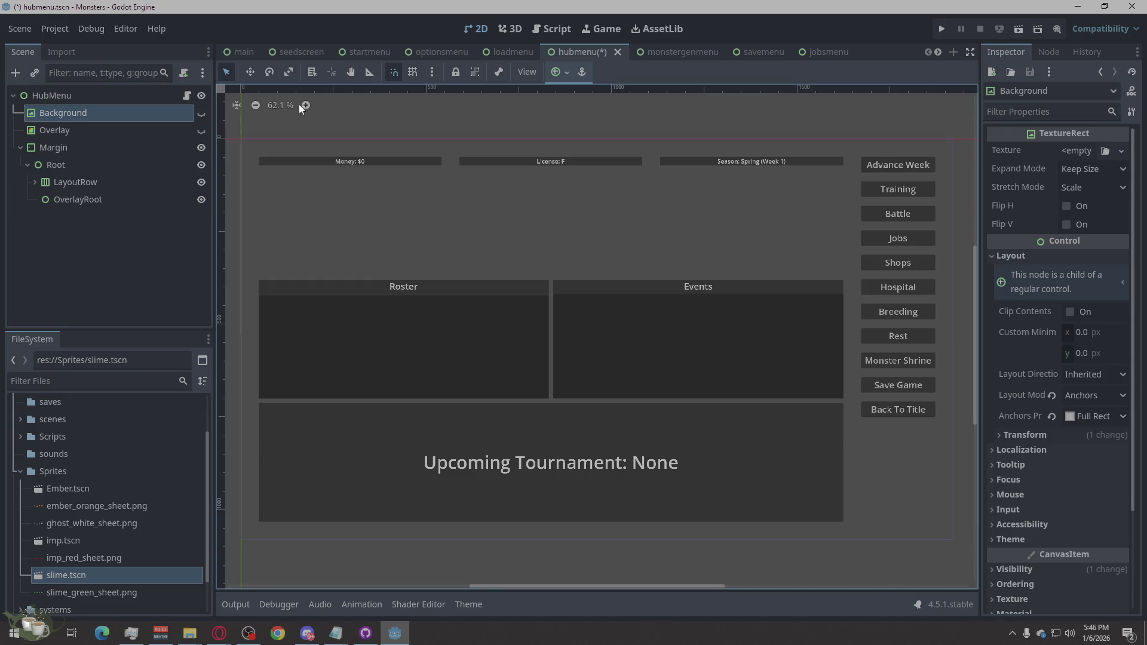
click(336, 108)
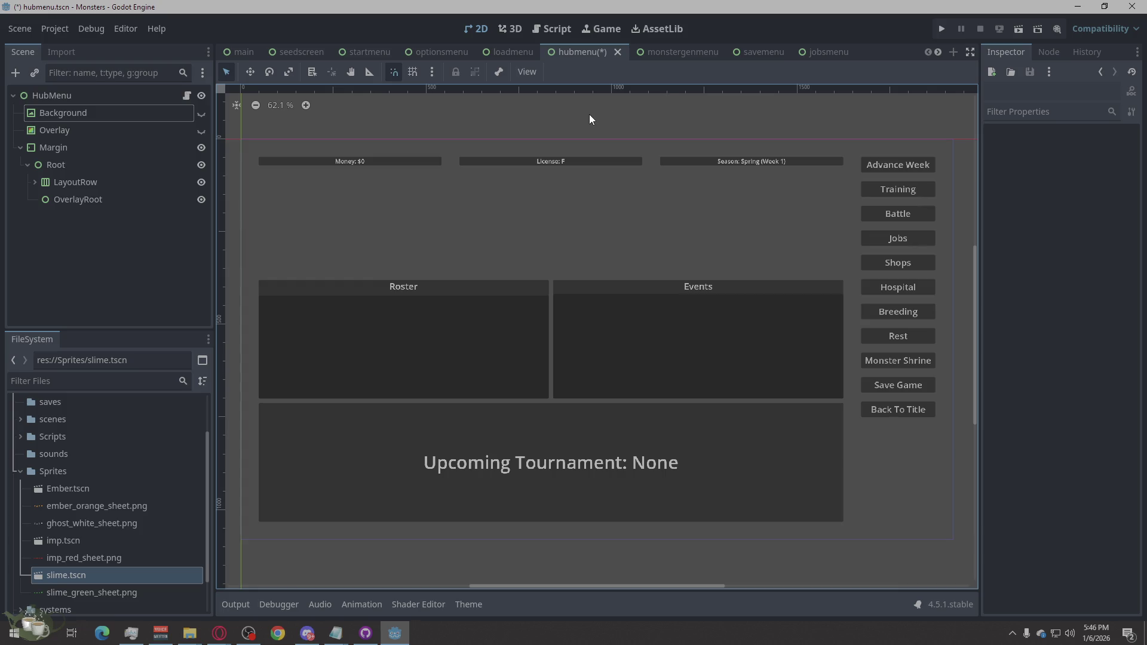
Look over Game.gd in the Script workspace, then select and deselect OverlayRoot in 2D.
click(580, 59)
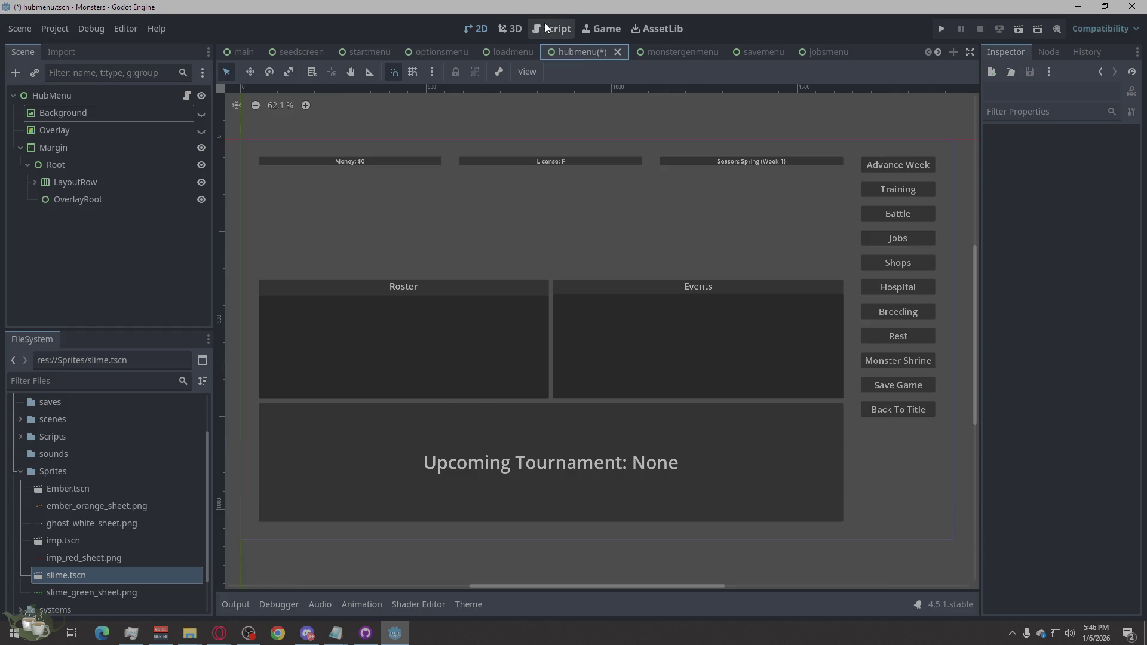
click(545, 26)
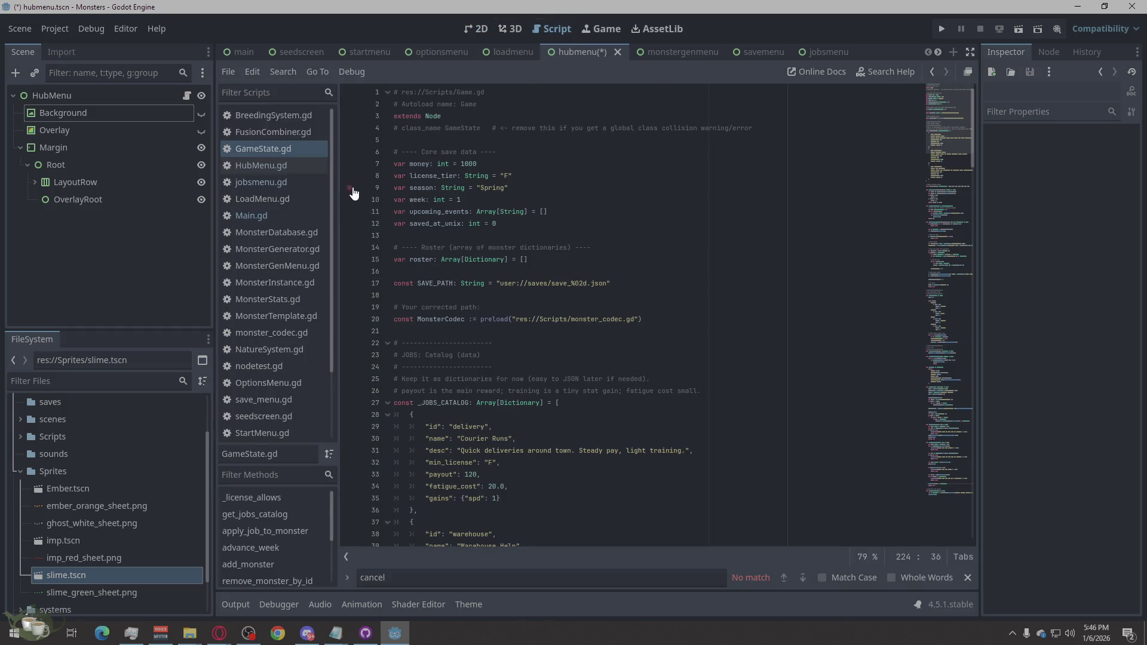
click(484, 36)
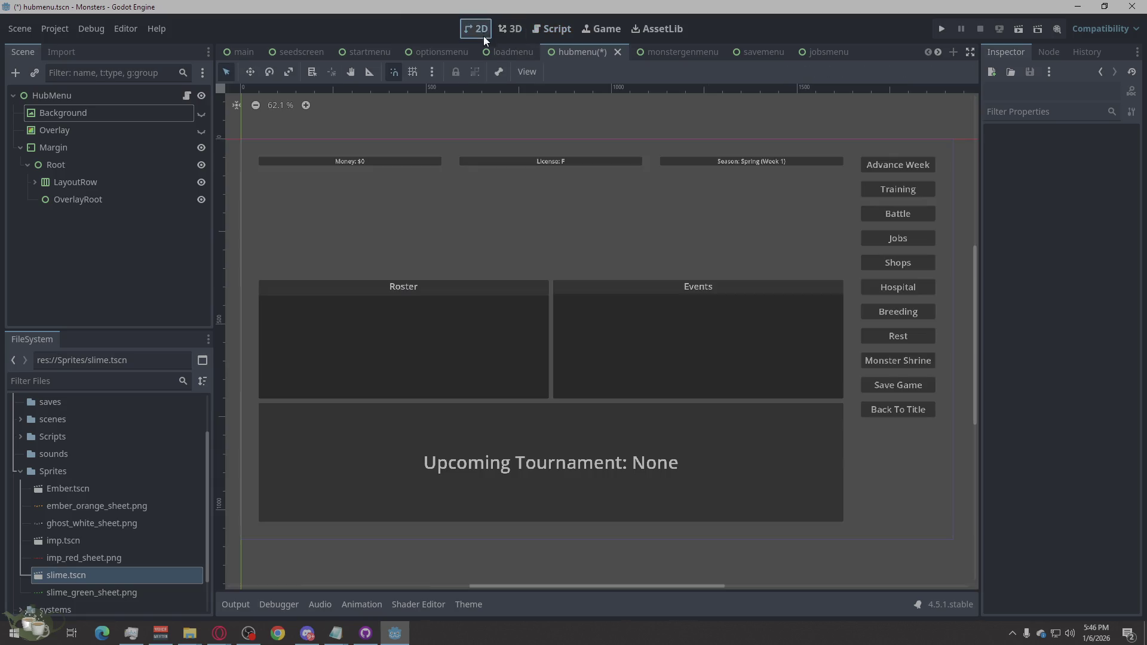
click(687, 286)
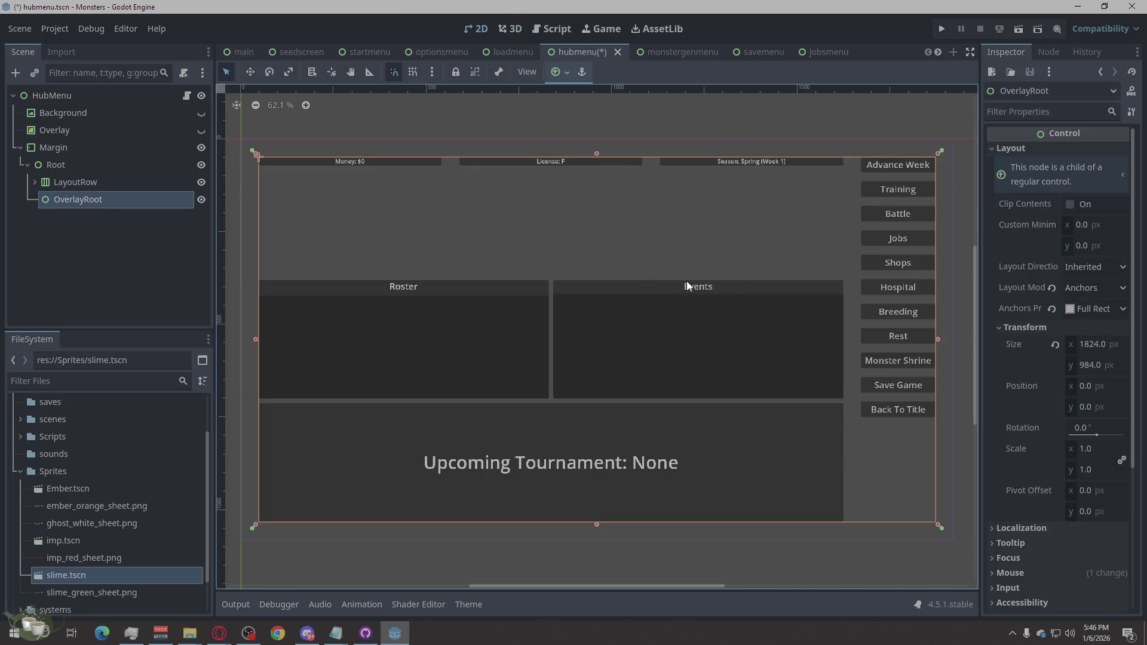
click(671, 111)
Show the Overlay layer briefly, then hide it again.
click(205, 112)
click(290, 108)
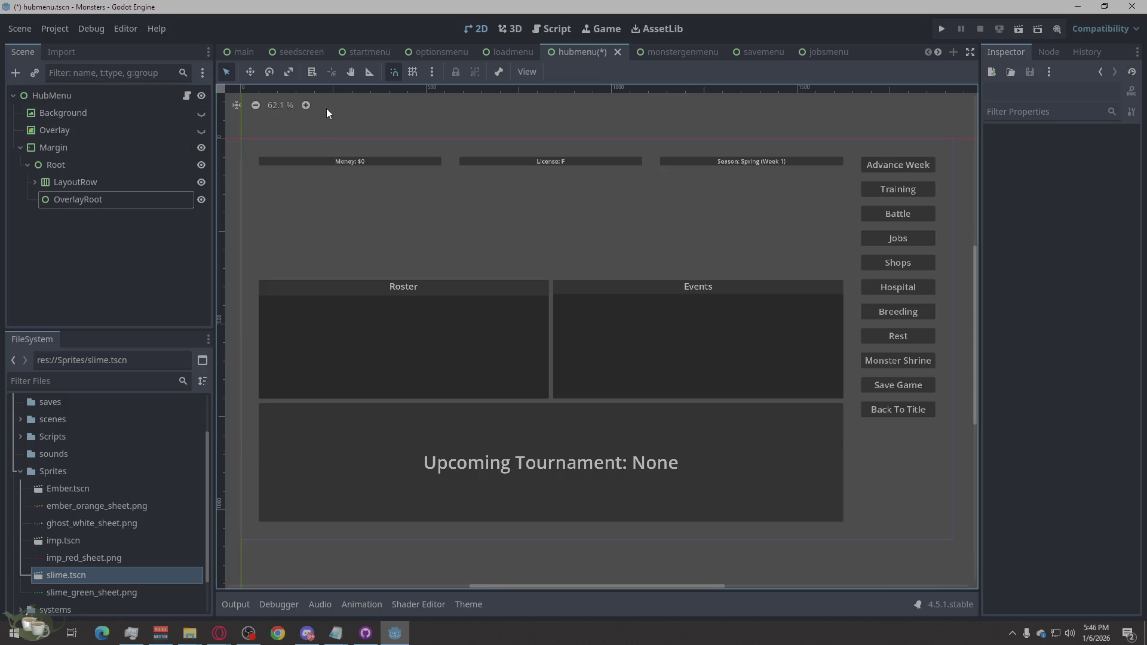
click(200, 131)
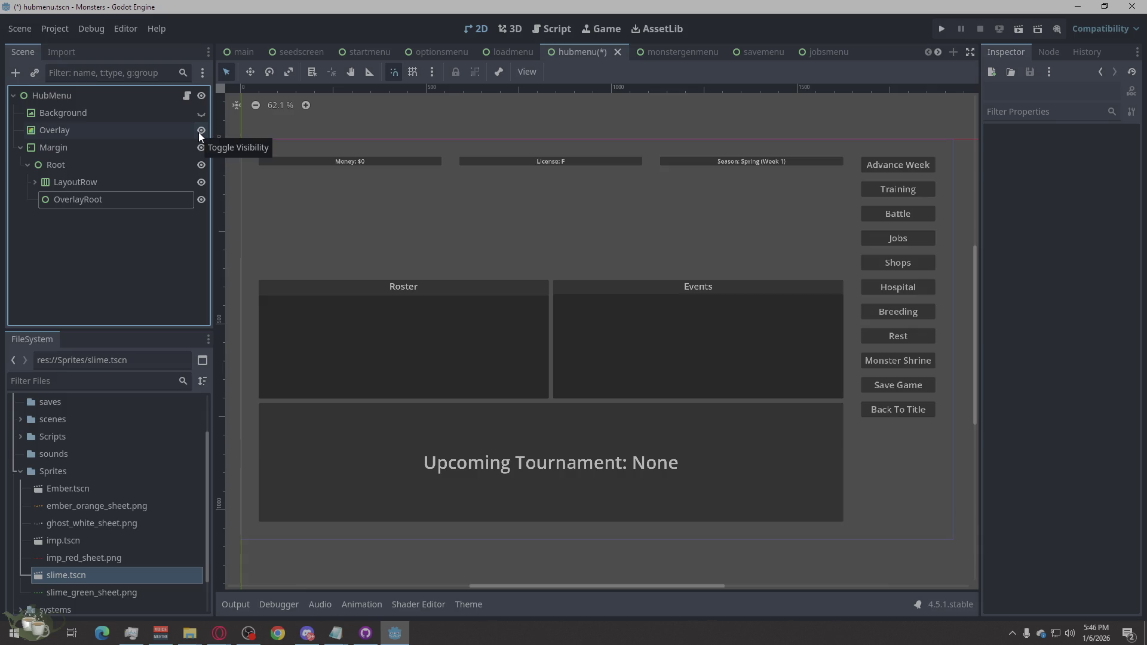
click(200, 132)
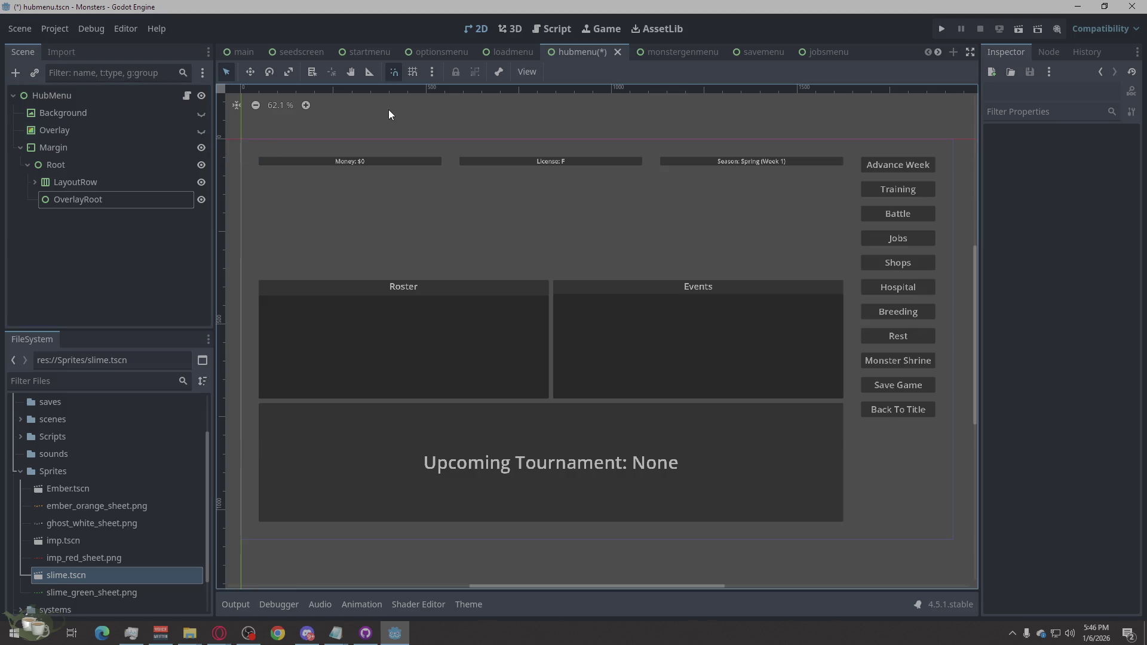